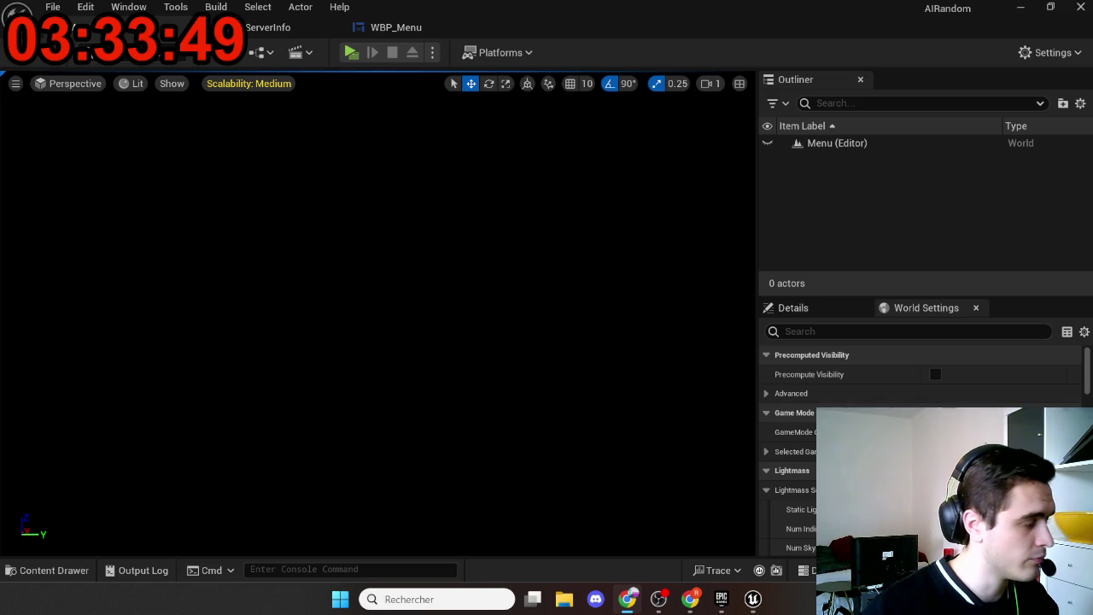
Step: Switch from WBP_ServerInfo to WBP_Menu and frame its Branch and Length server-list nodes
left_click(266, 29)
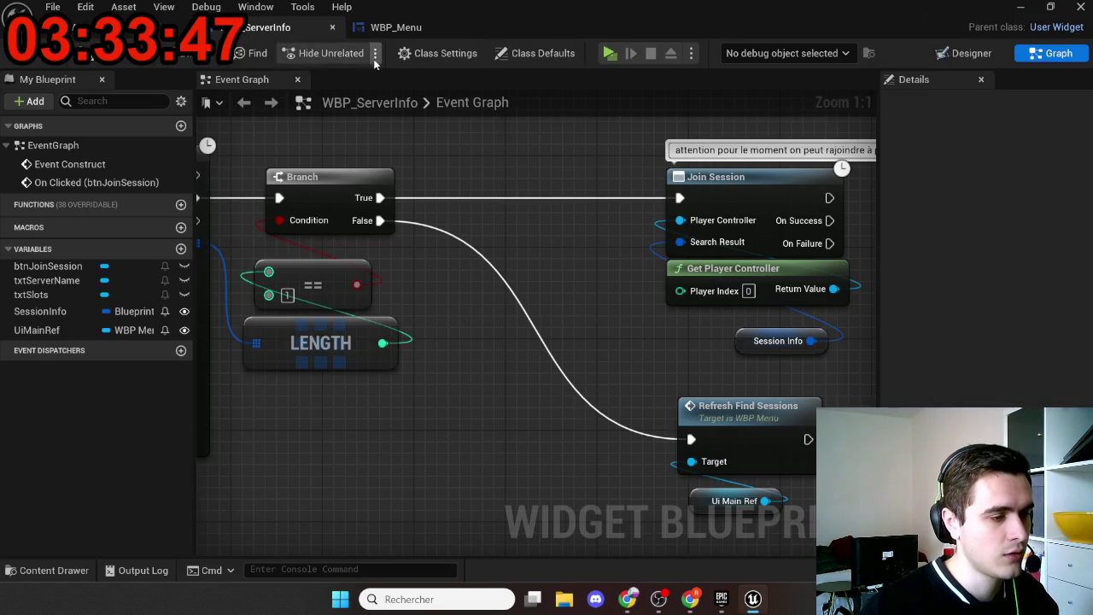
left_click(395, 28)
scroll(368, 286, "down", 4)
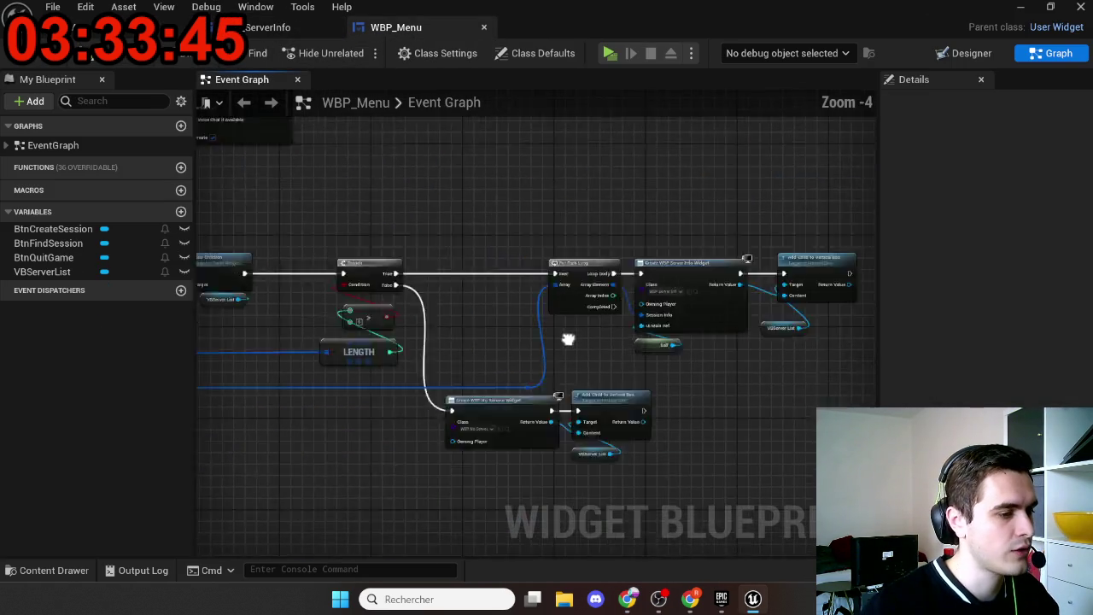
scroll(369, 286, "up", 2)
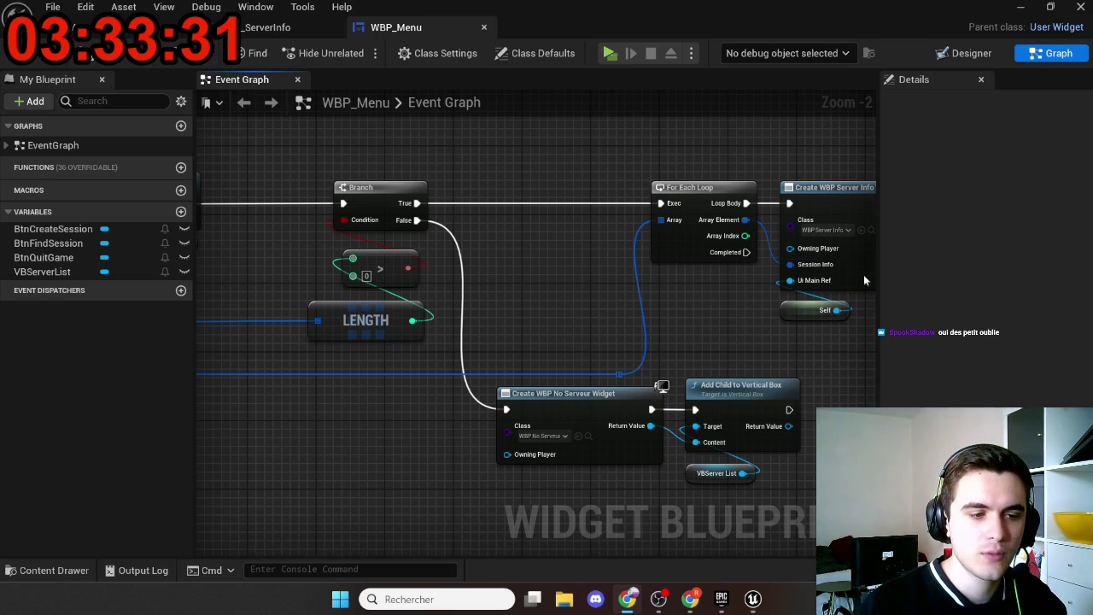
Step: Open the Content Drawer and go up from the Menu folder to Maps
key("ctrl+space")
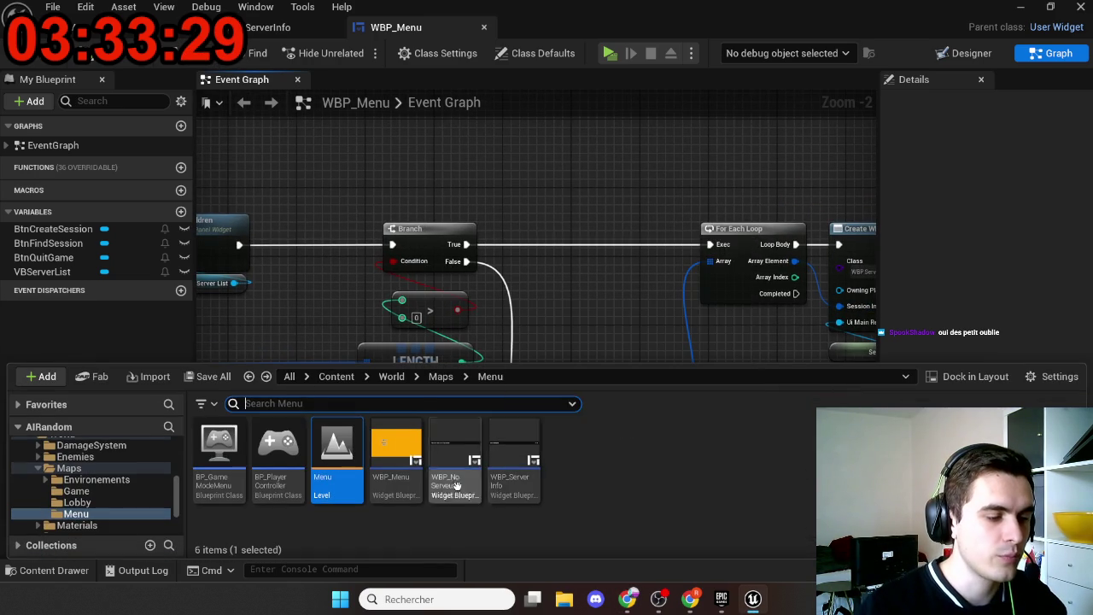
key("alt+Left")
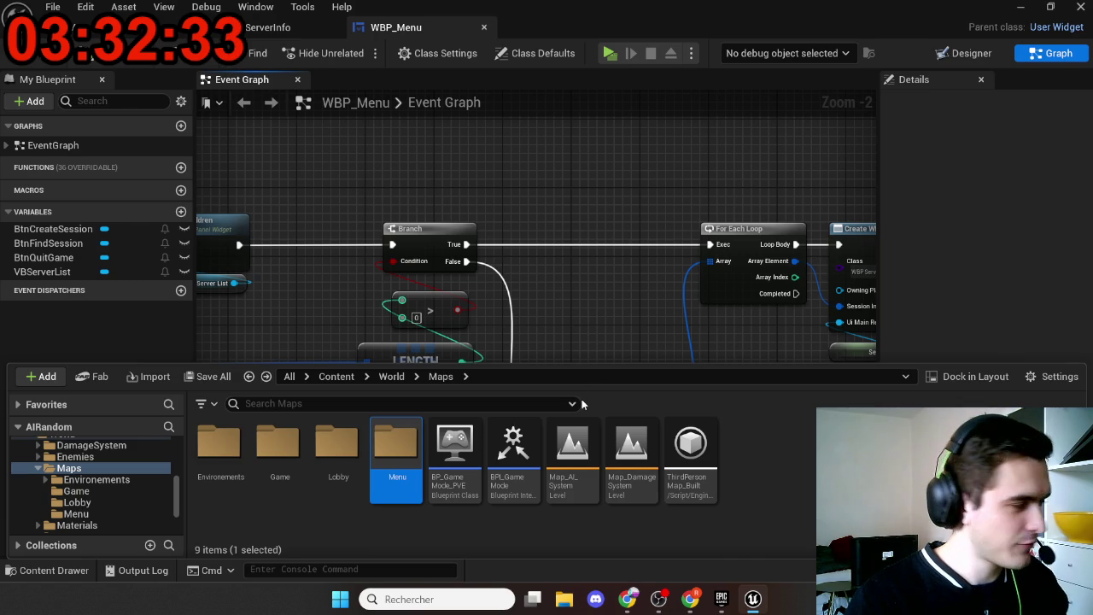
Step: Open the Maps/Game folder and select the BP_GameModeGame blueprint
double_click(279, 439)
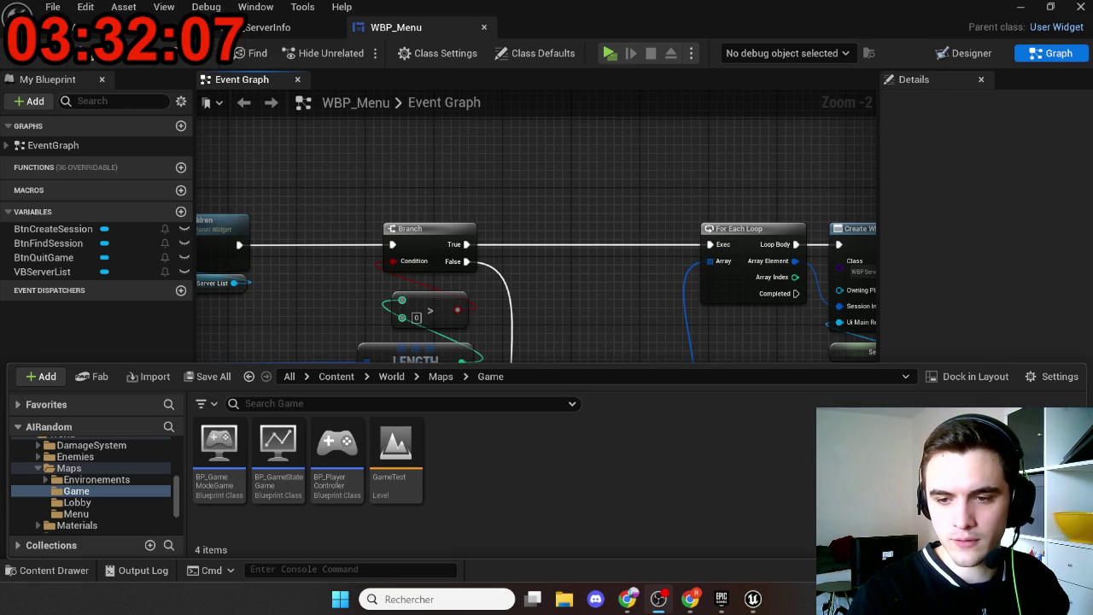
left_click(559, 299)
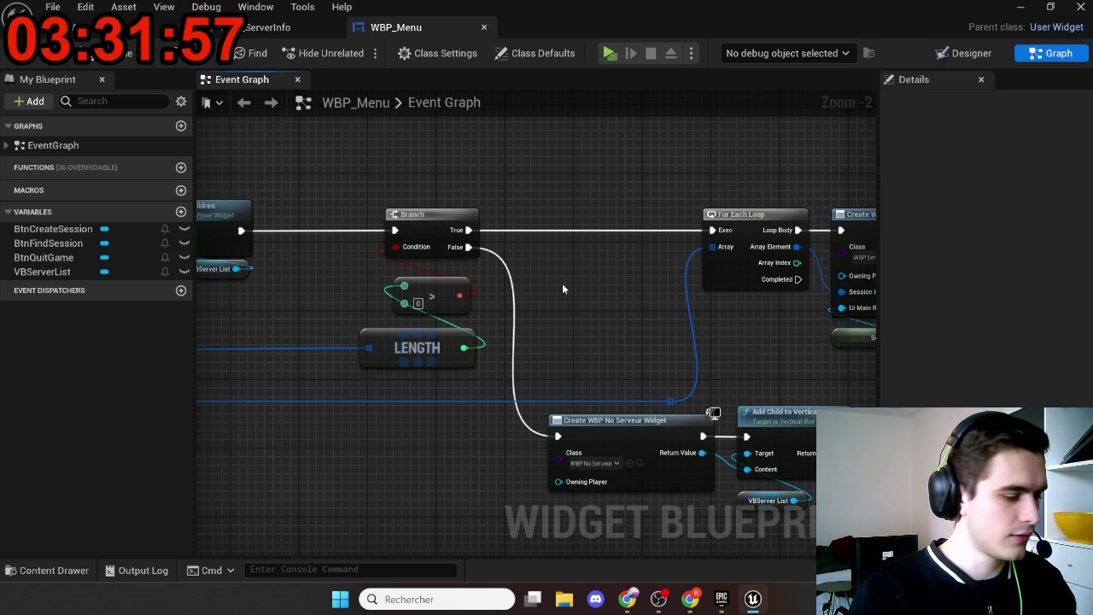
key("ctrl+space")
left_click(220, 494)
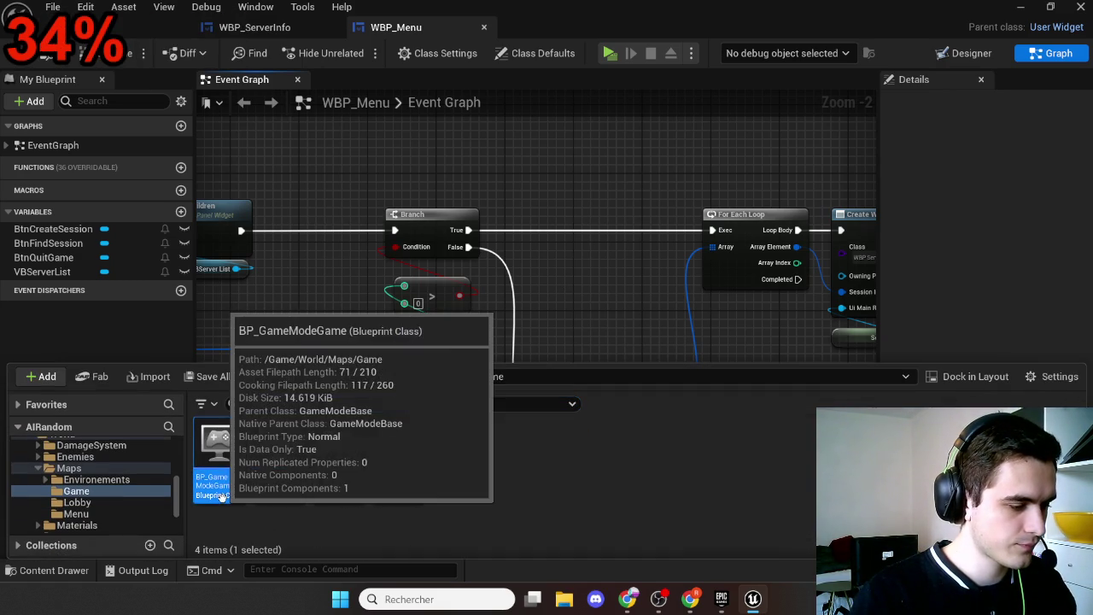
Step: Open BP_GameModeGame in the full editor, override Handle Starting New Player, and save
double_click(220, 494)
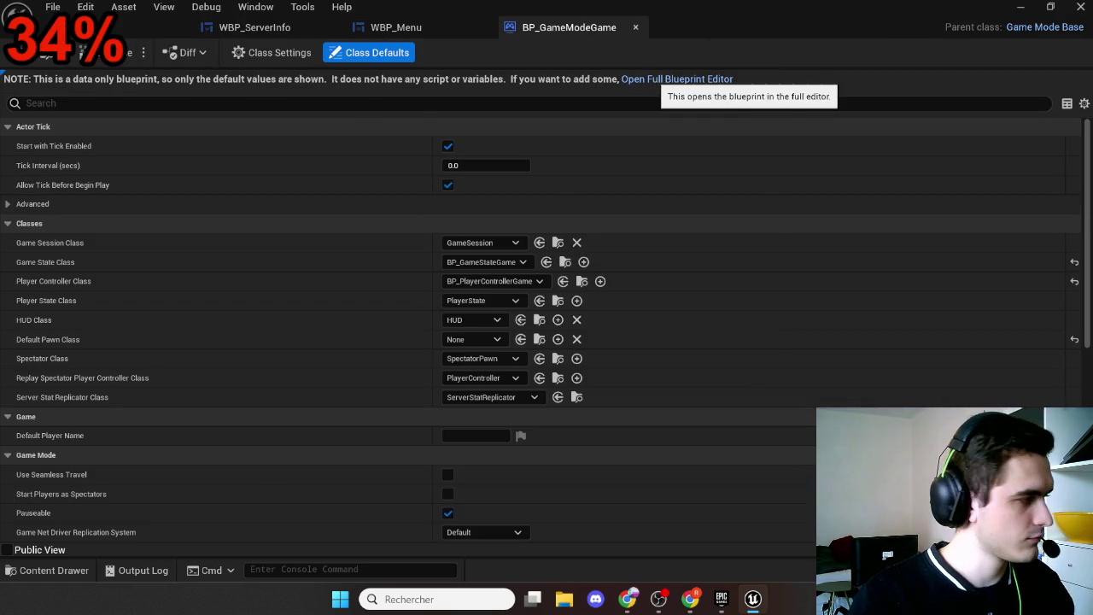
left_click(676, 79)
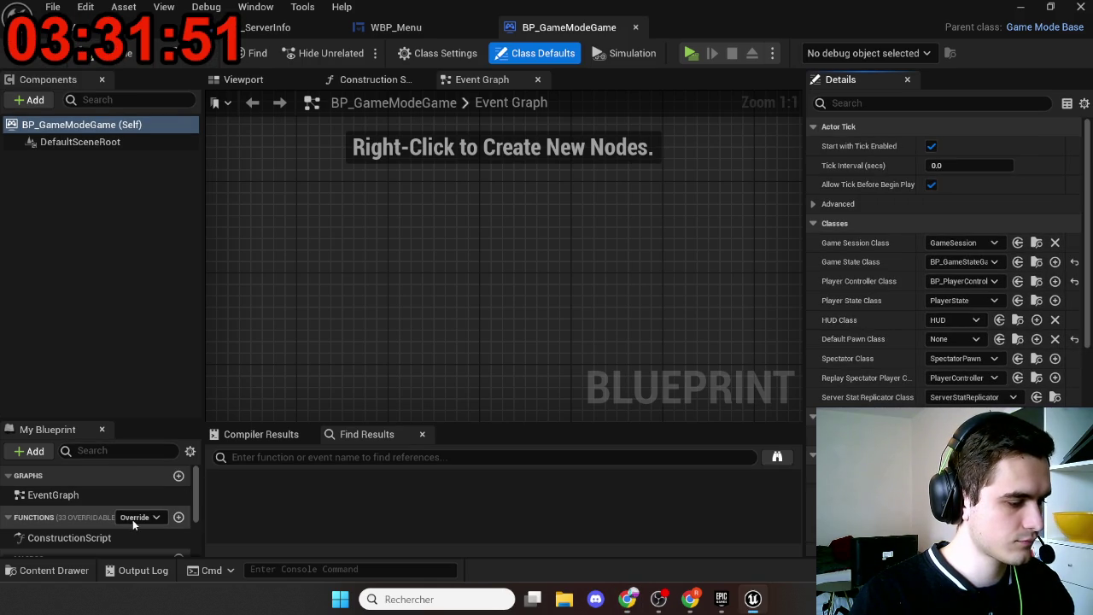
left_click(132, 518)
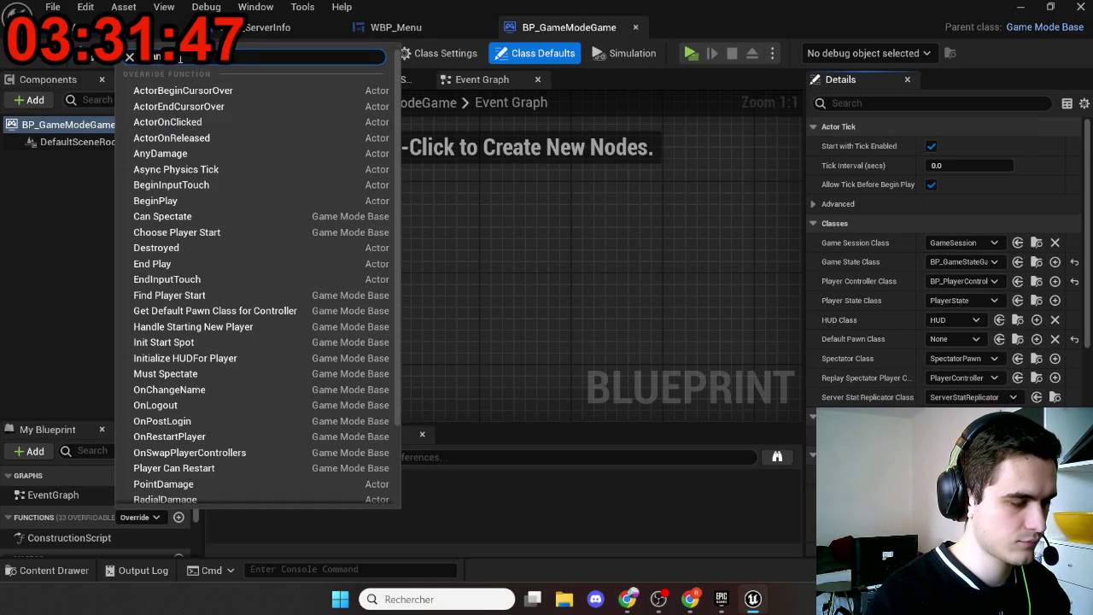
type("handle s")
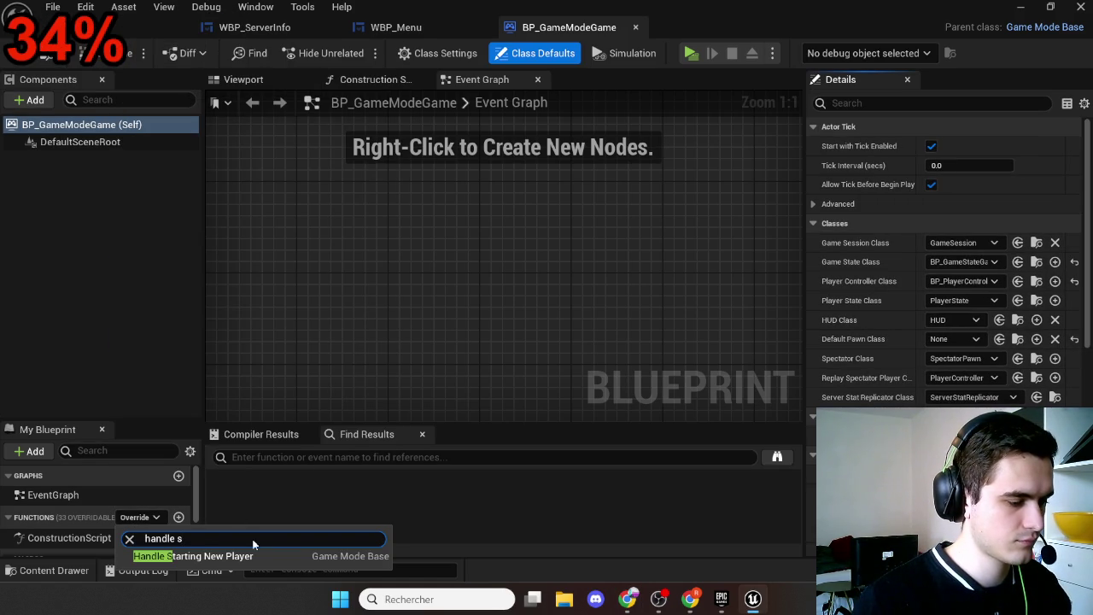
left_click(205, 556)
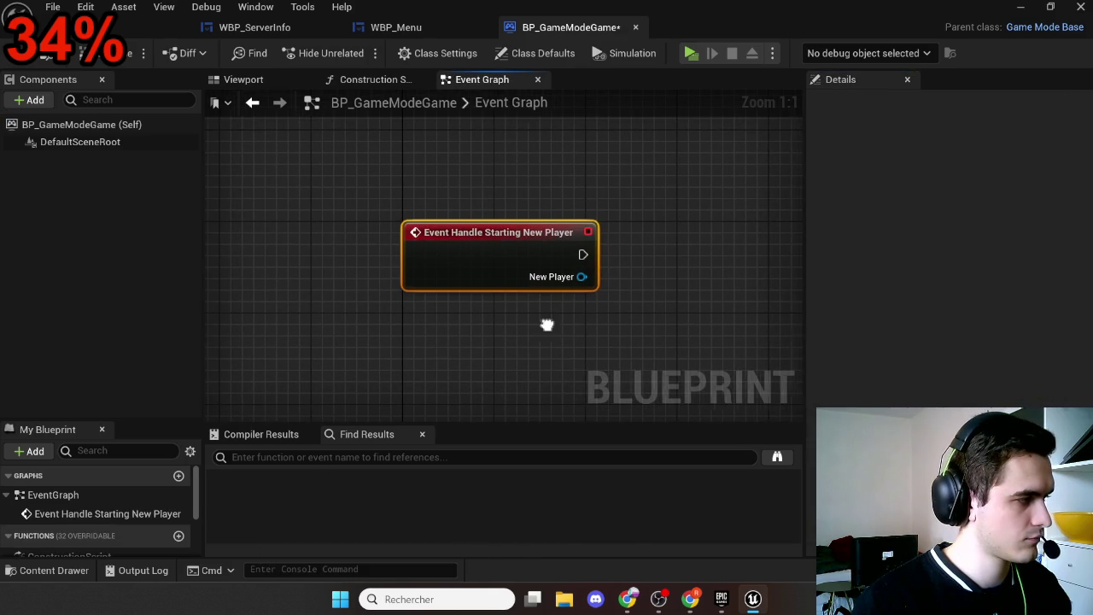
left_click_drag(546, 322, 406, 303)
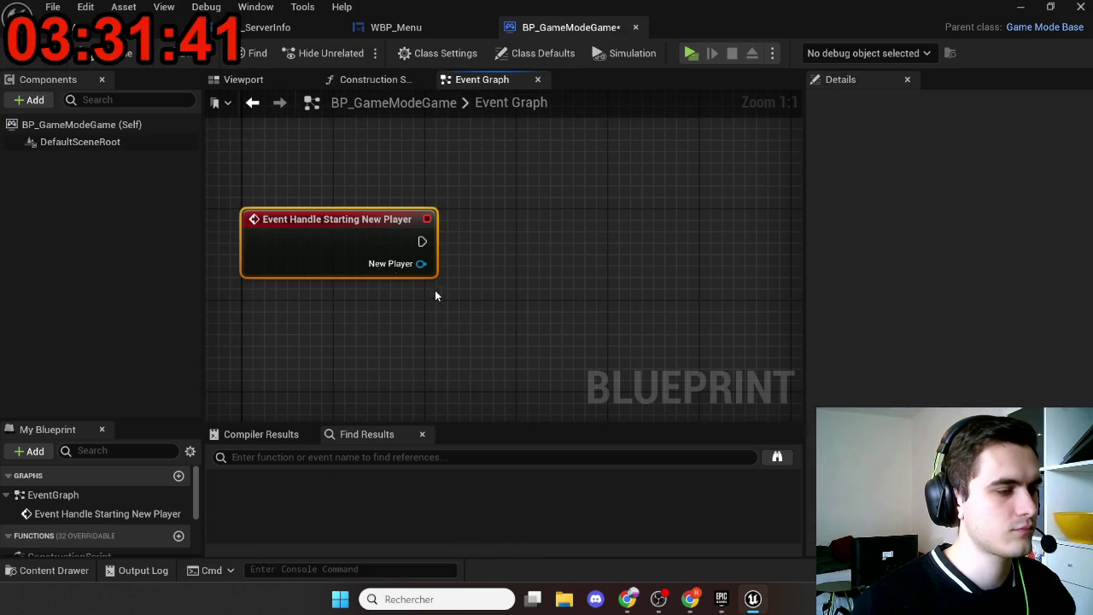
left_click(127, 53)
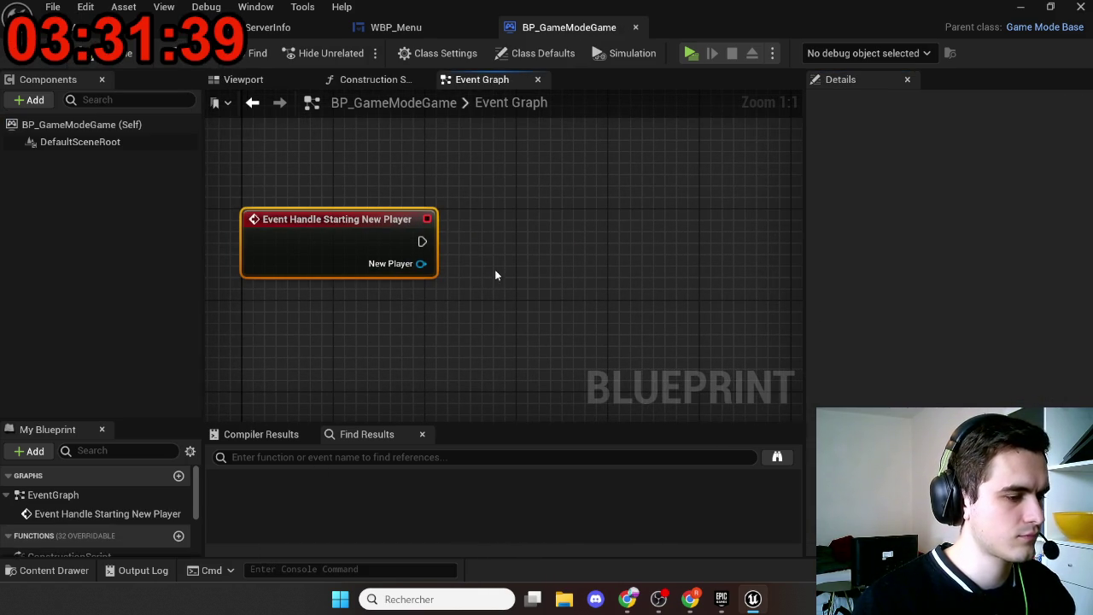
mouse_move(496, 296)
left_mouse_down()
mouse_move(487, 268)
mouse_move(563, 306)
mouse_move(580, 303)
left_mouse_up()
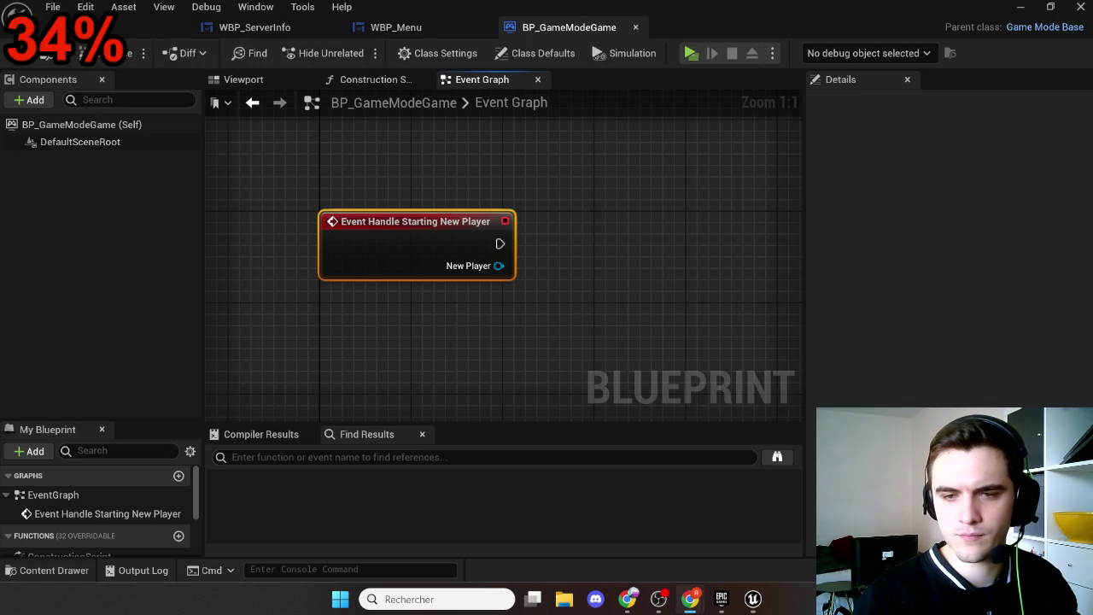
mouse_move(547, 341)
left_mouse_down()
mouse_move(491, 320)
mouse_move(493, 277)
left_mouse_up()
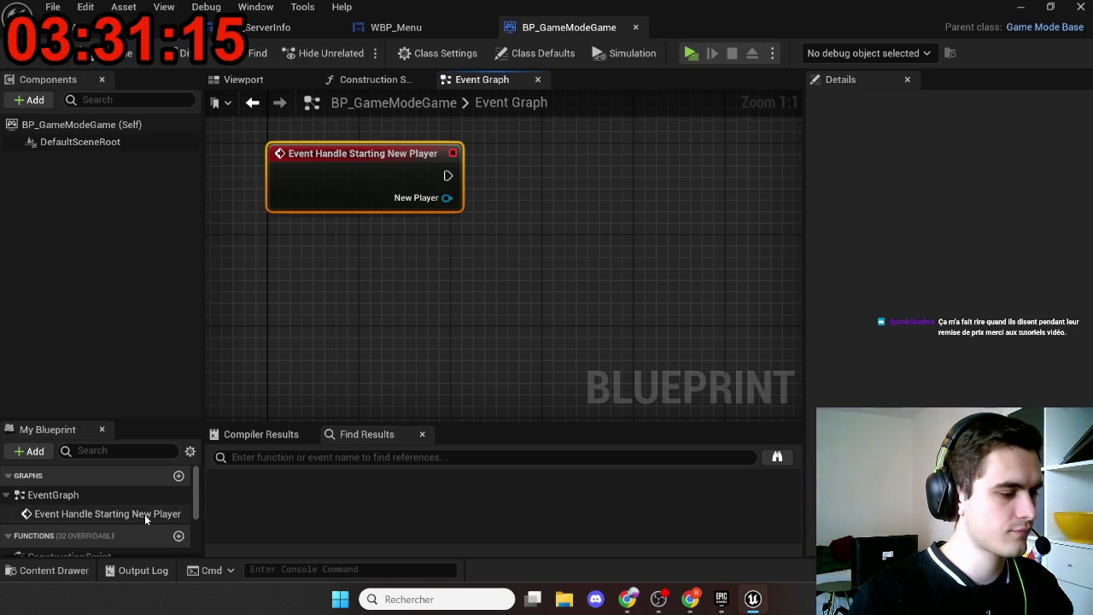
scroll(144, 514, "down", 3)
scroll(144, 514, "up", 2)
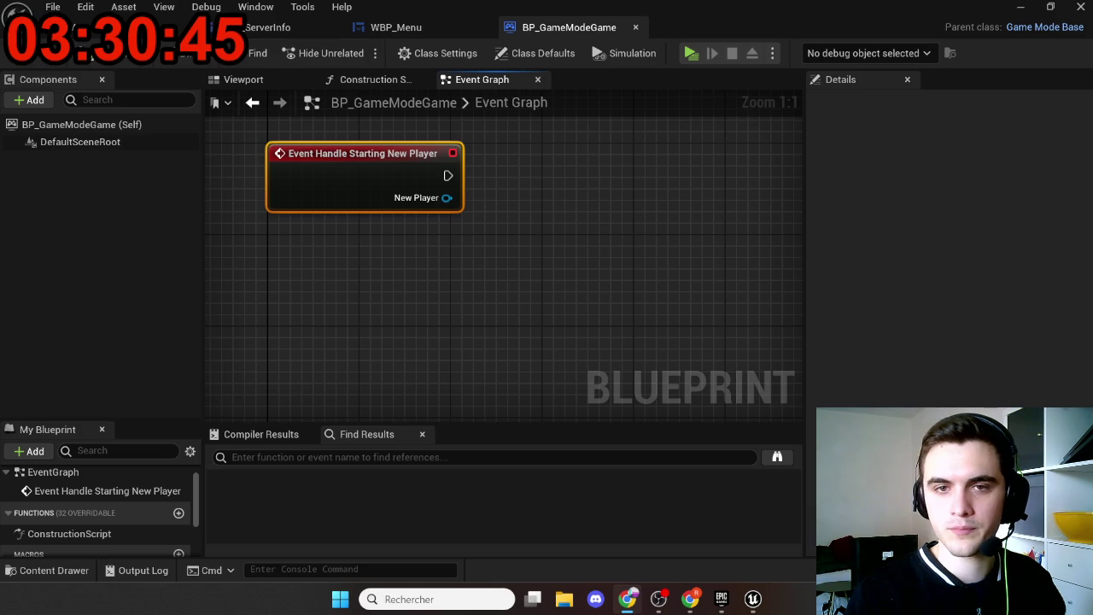
left_click_drag(470, 281, 489, 333)
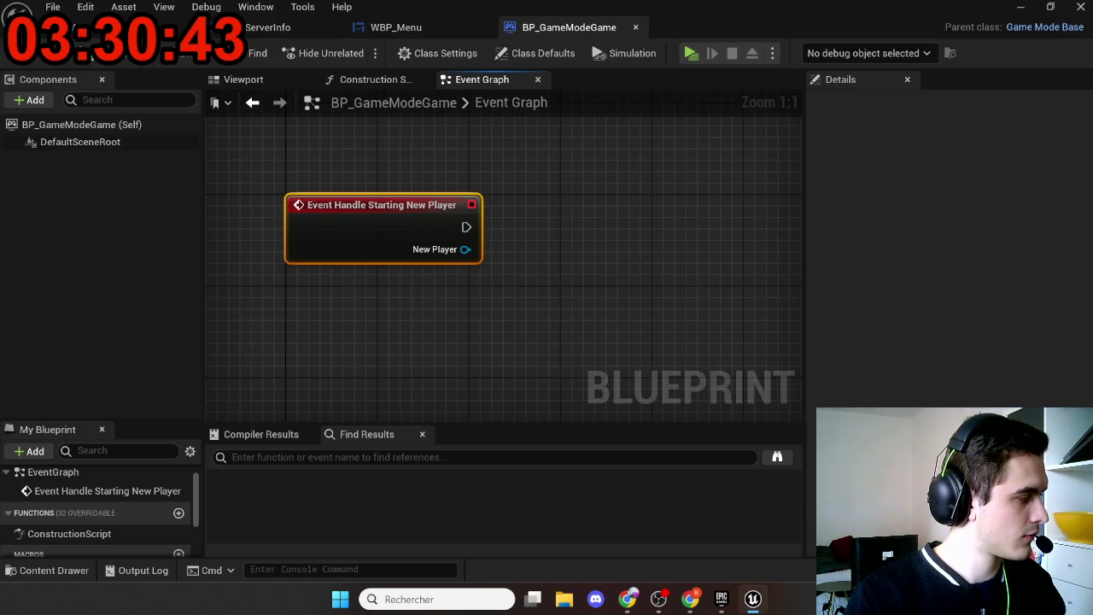
scroll(179, 534, "down", 2)
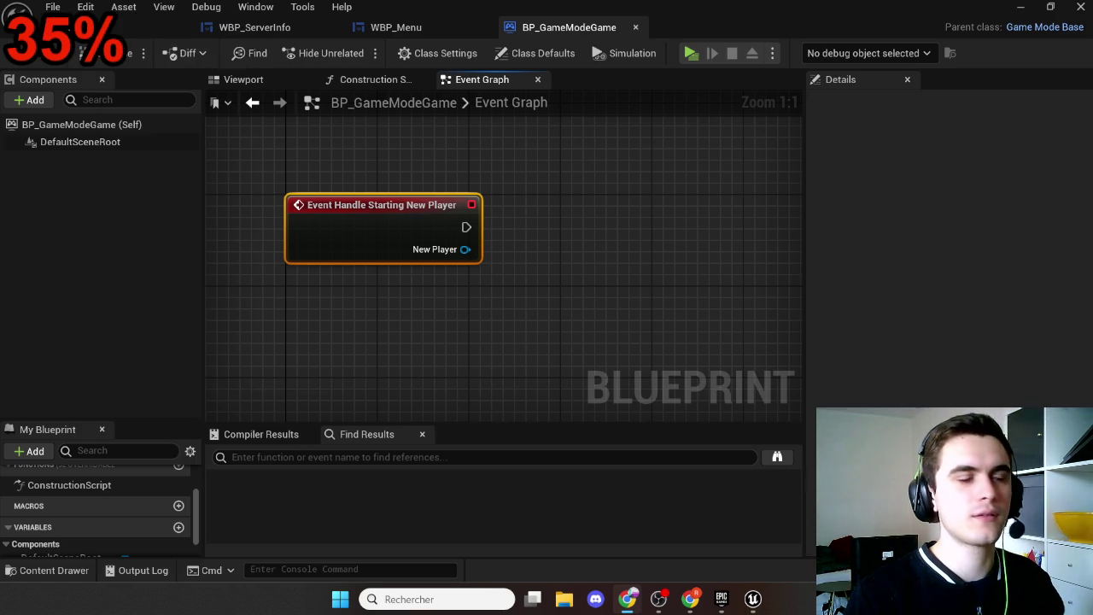
Step: Add a new variable typed as a Player Controller object reference
scroll(111, 528, "down", 2)
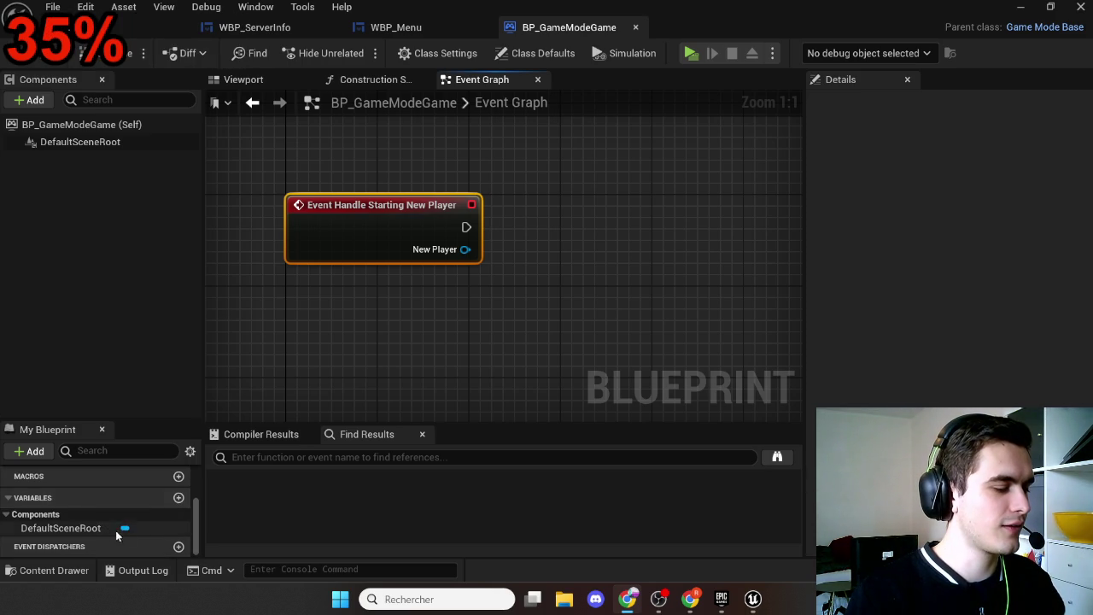
left_click(178, 498)
key("Return")
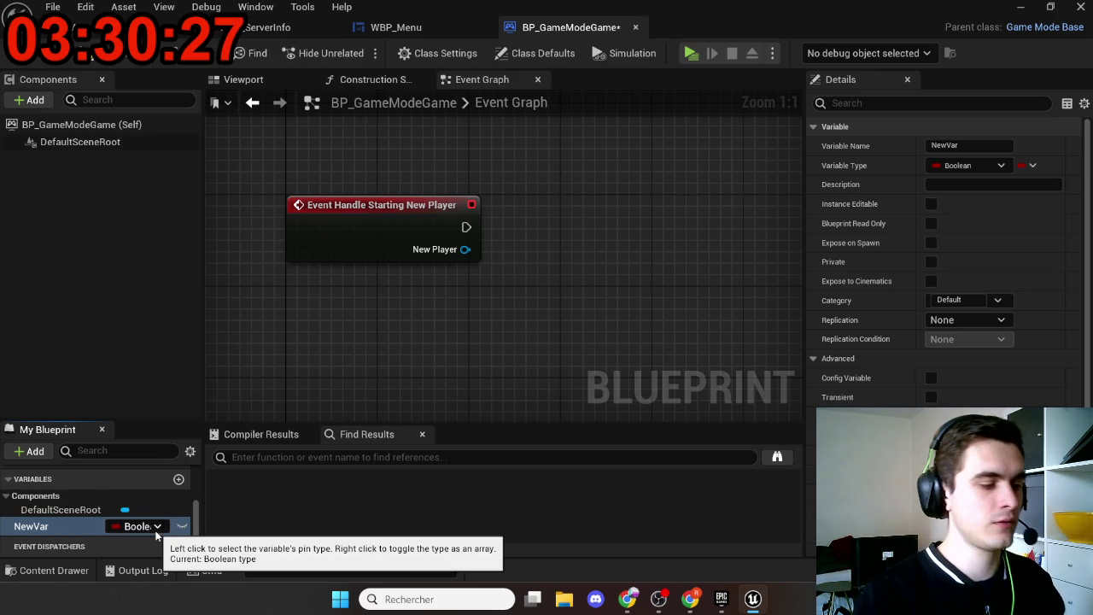
left_click(156, 529)
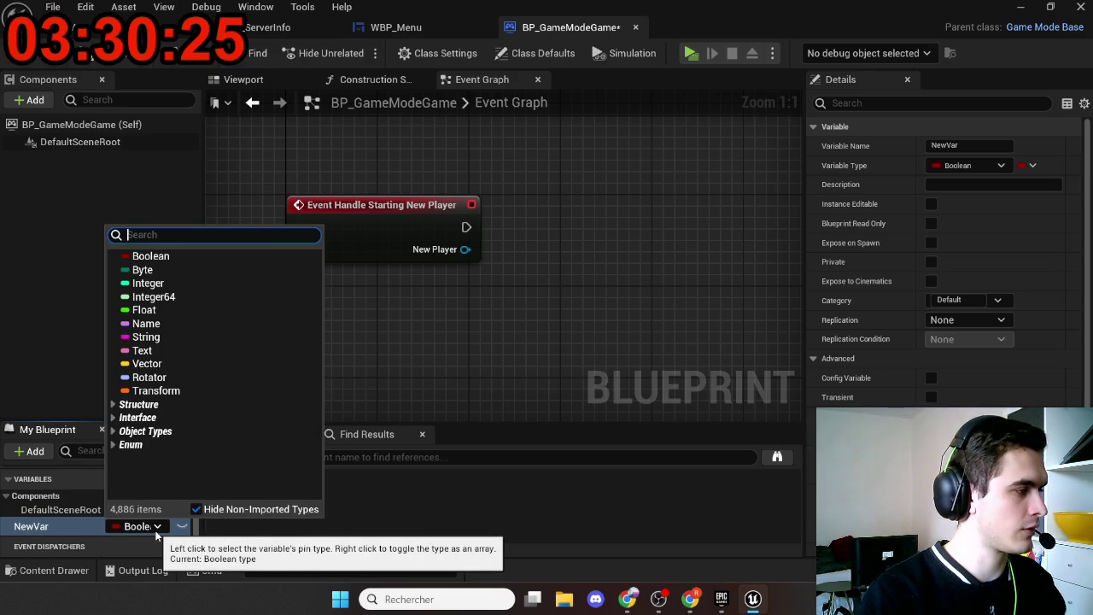
type("play")
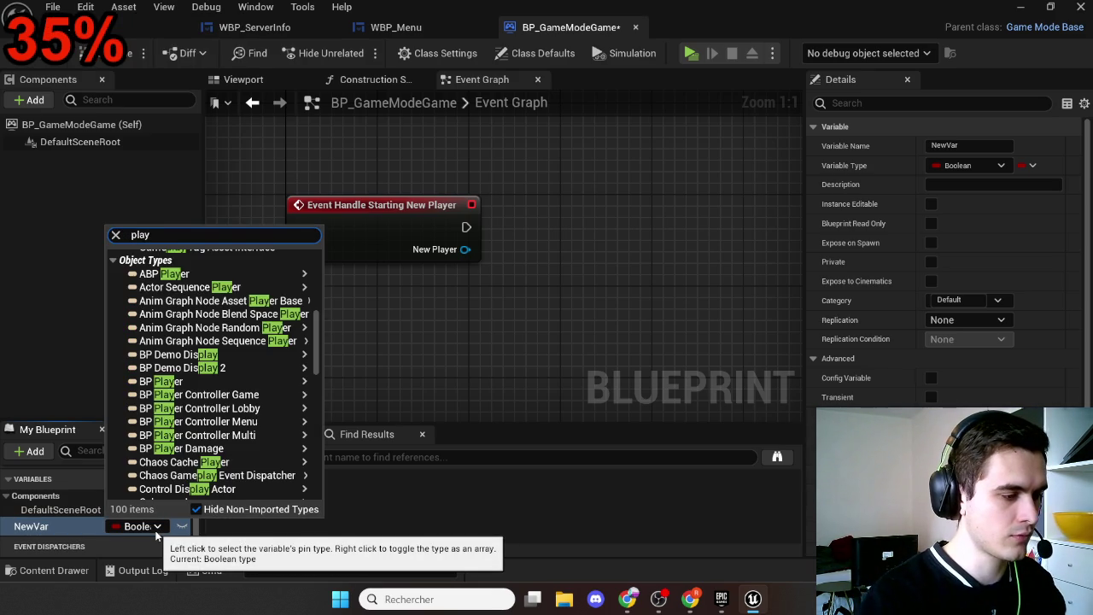
type("ercontr")
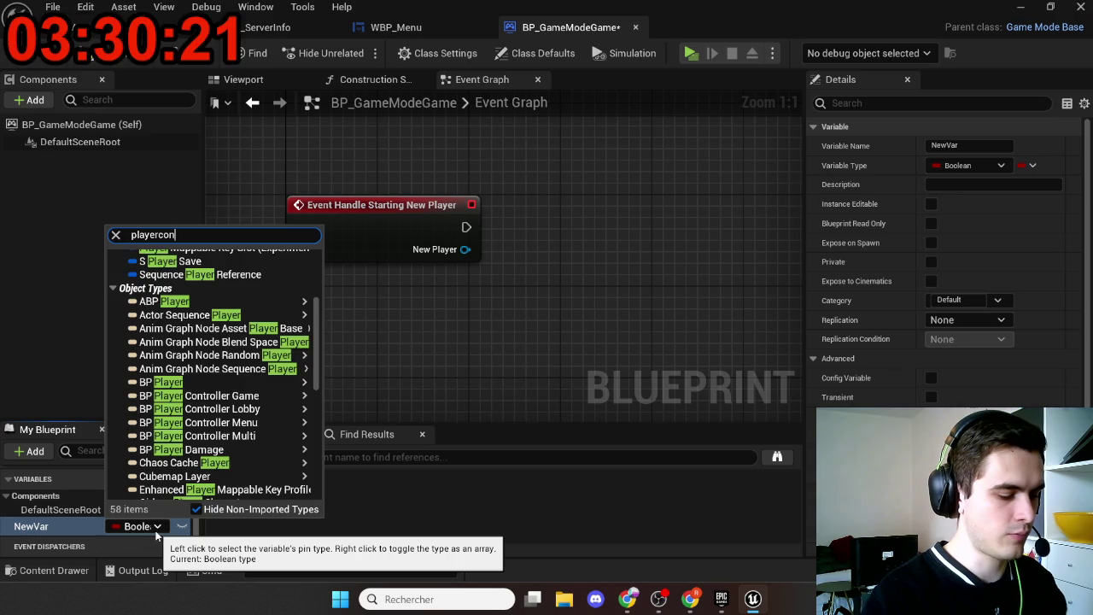
mouse_move(290, 323)
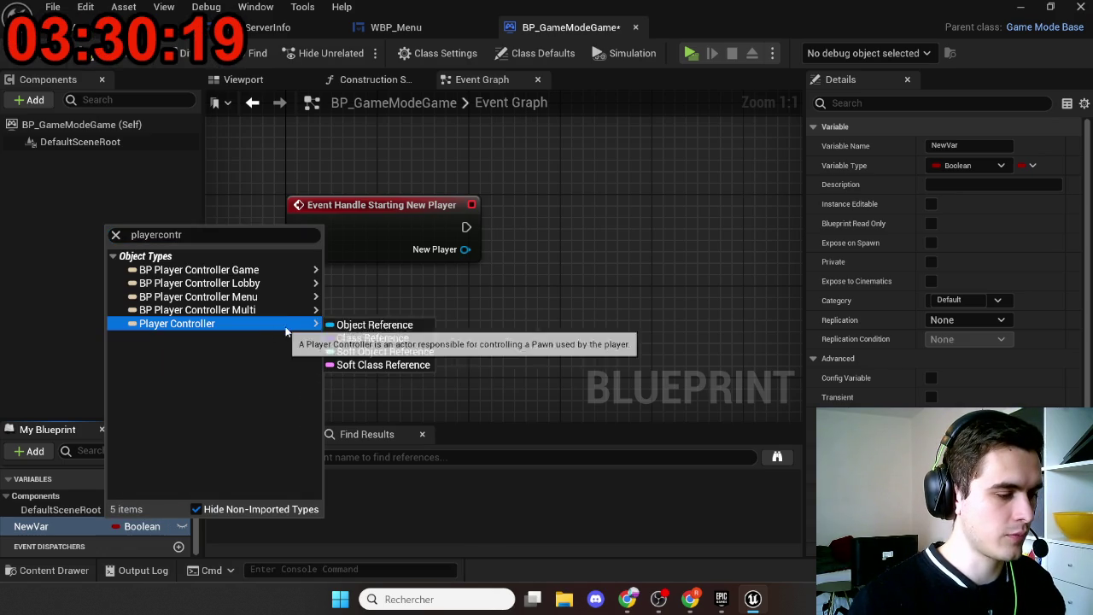
left_click(346, 322)
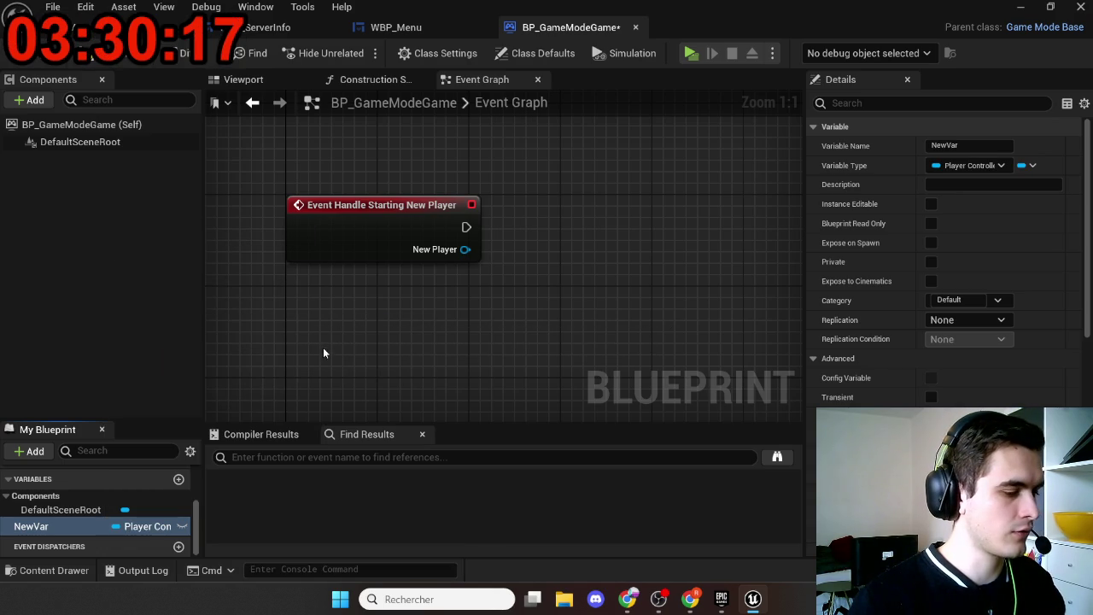
Step: Rename the variable to PlayerControllers and make it an array
left_click(86, 525)
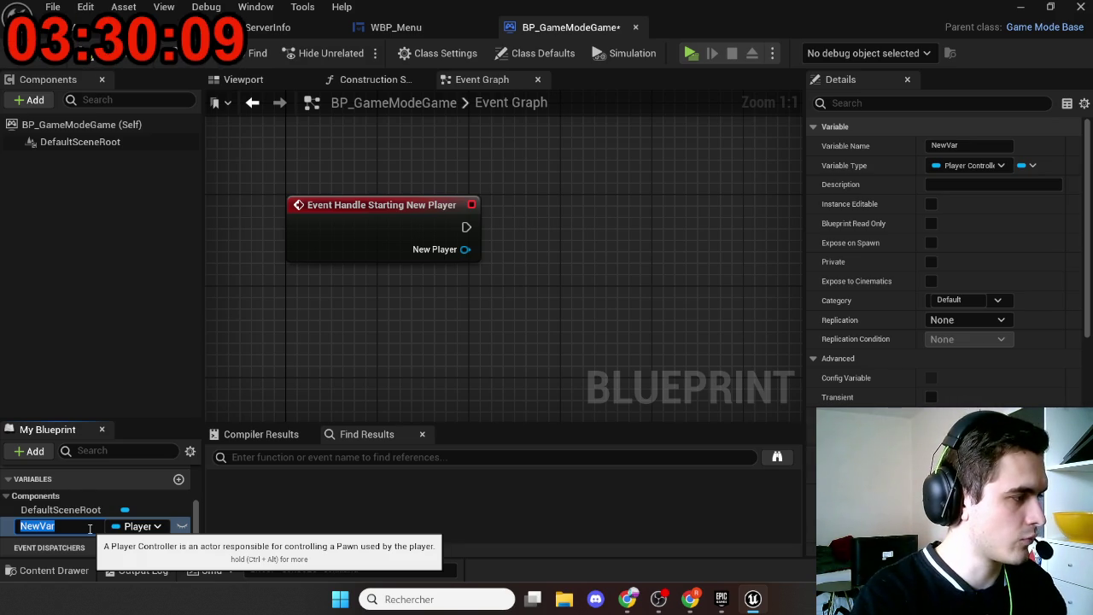
type("Playe")
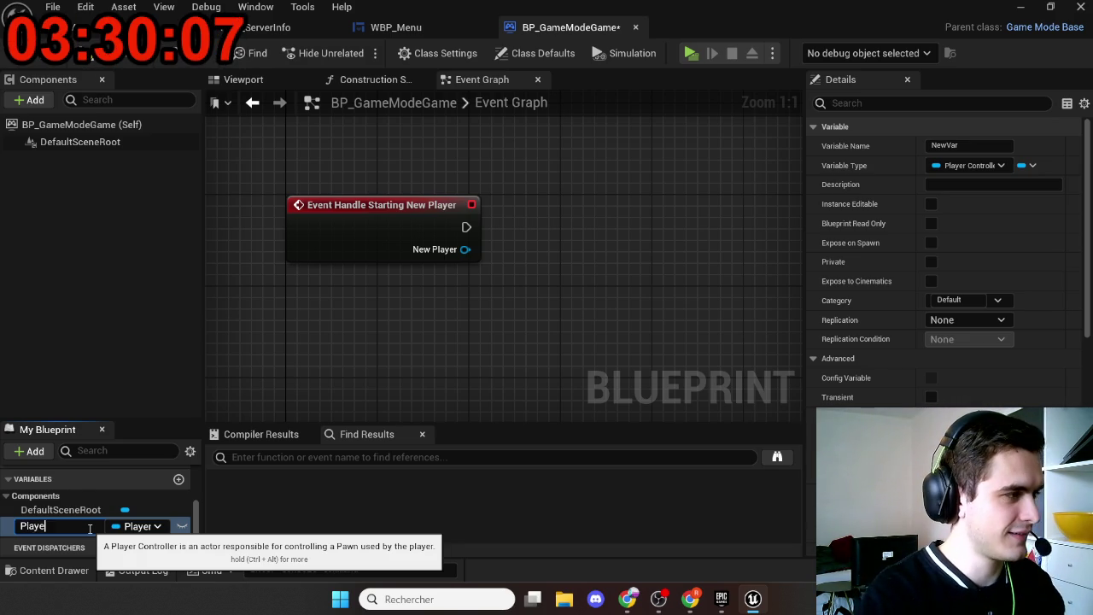
type("rContr")
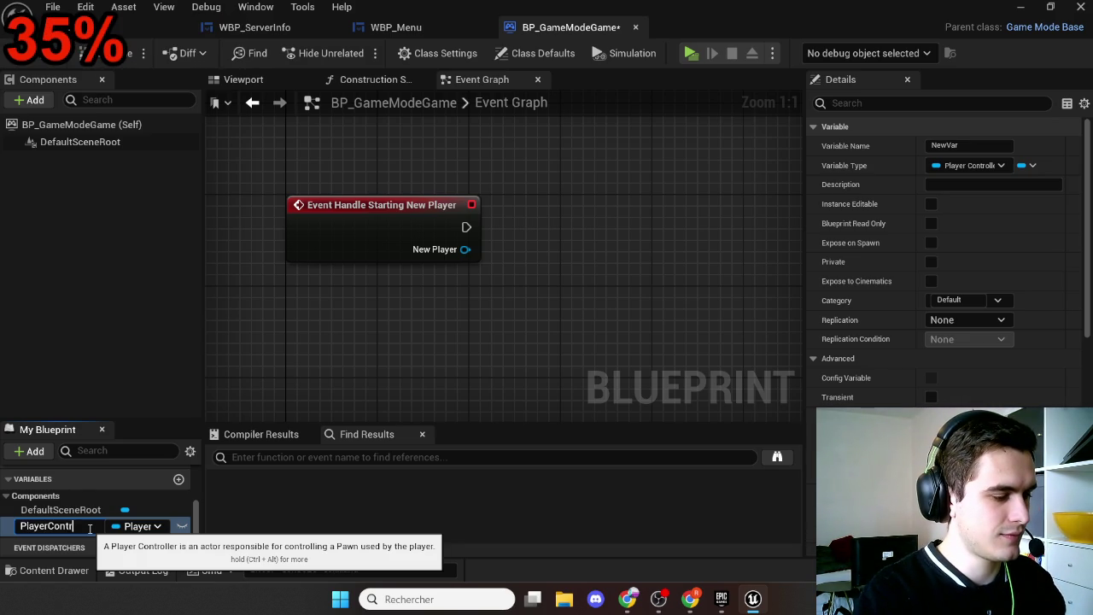
type("ollers")
key("Return")
left_click(1015, 184)
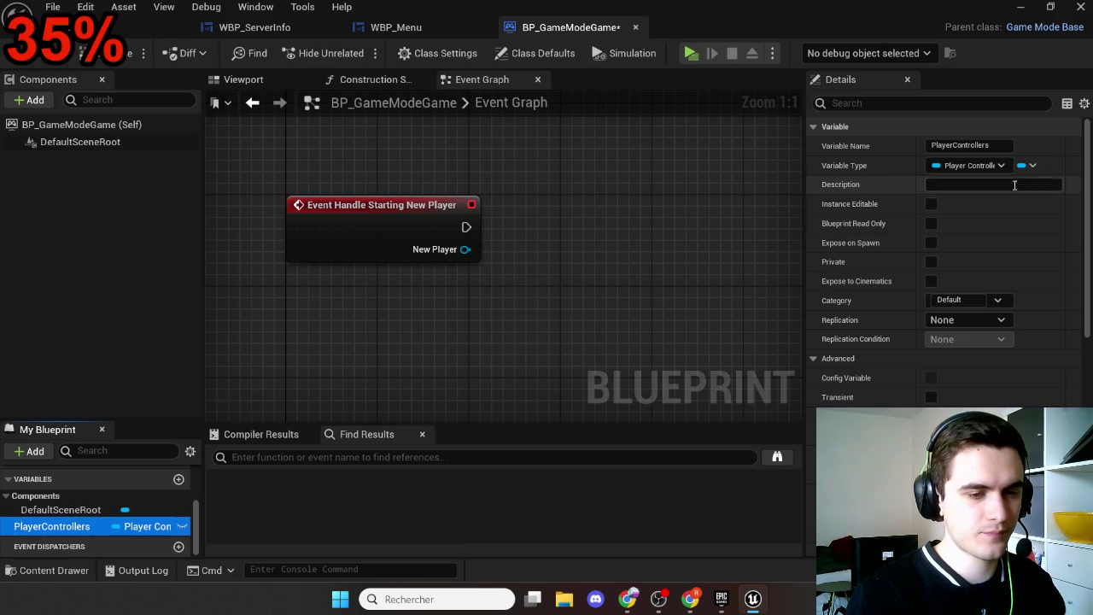
left_click(1032, 165)
left_click(1016, 205)
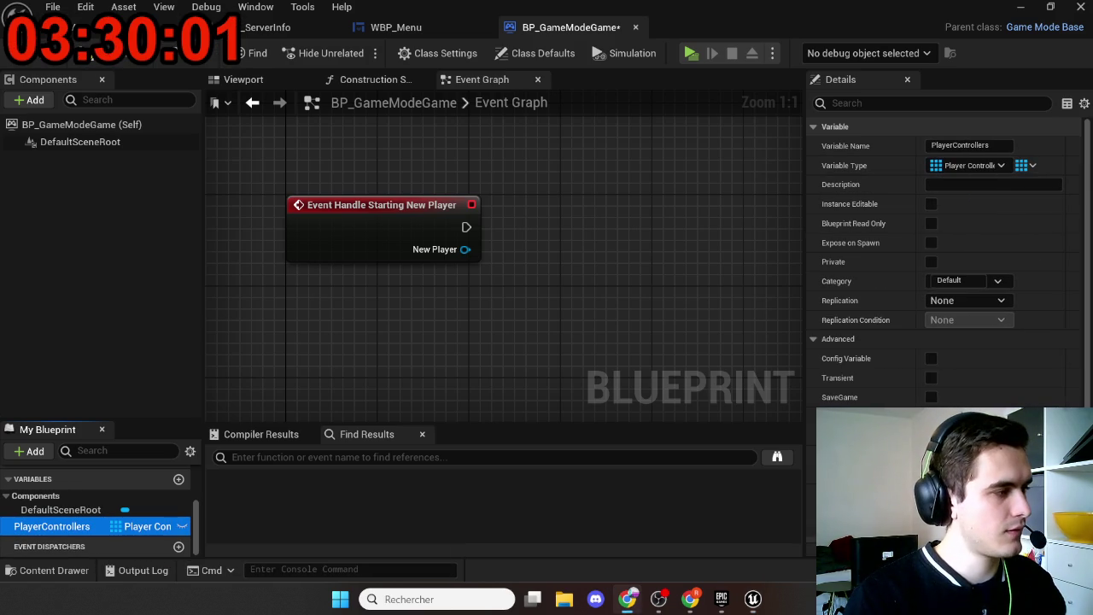
Step: Place PlayerControllers and add an Add Unique node fed by the event and New Player
left_click_drag(444, 316, 405, 333)
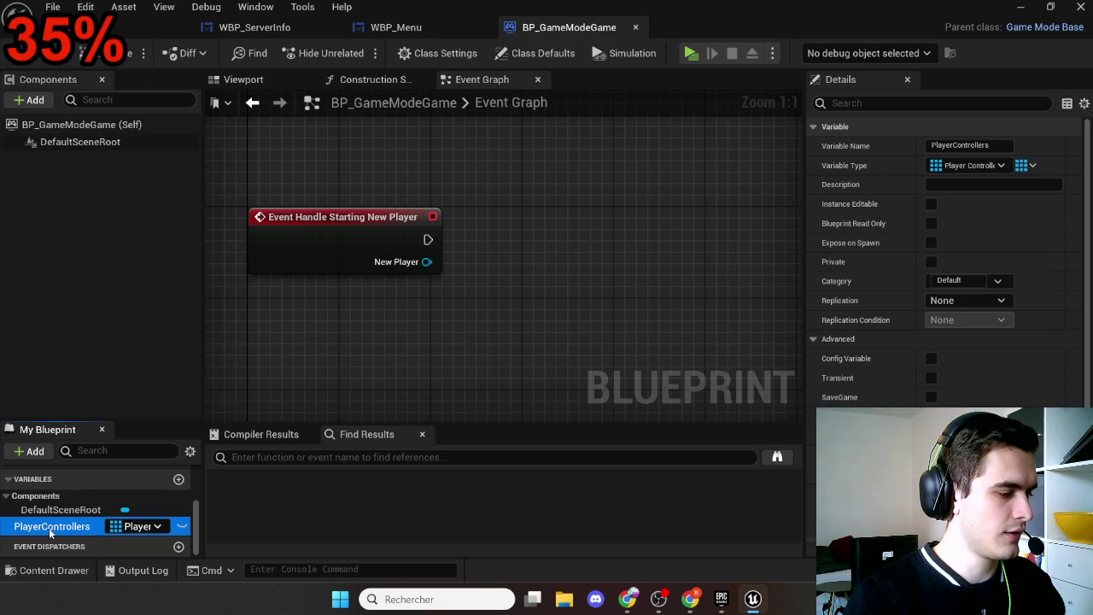
mouse_move(49, 528)
left_mouse_down()
mouse_move(240, 424)
mouse_move(418, 290)
mouse_move(421, 320)
mouse_move(372, 335)
mouse_move(503, 247)
left_mouse_up()
type("add u")
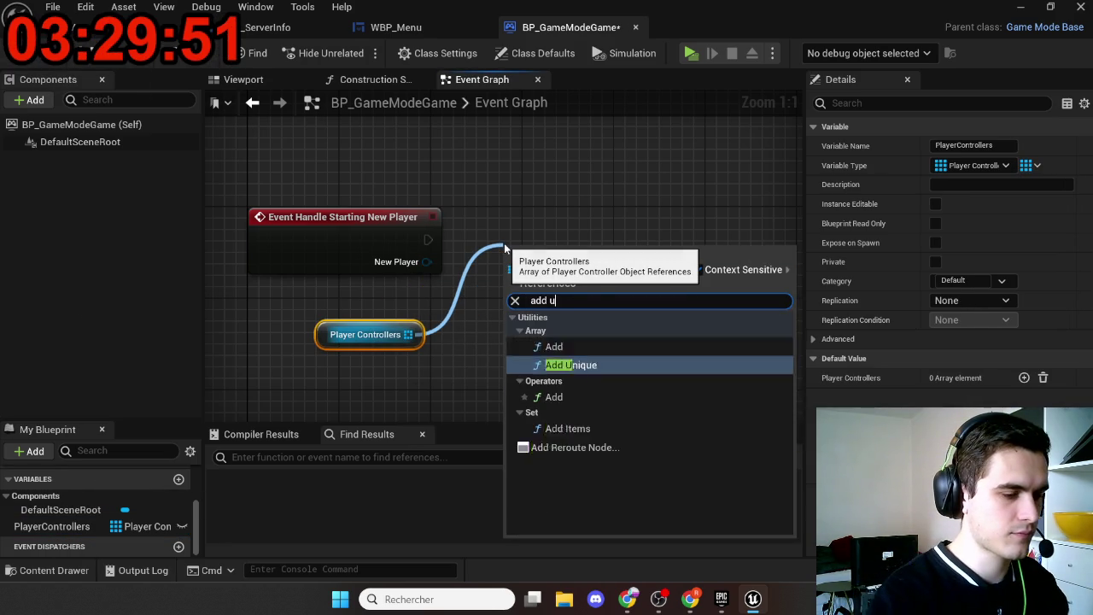
key("Return")
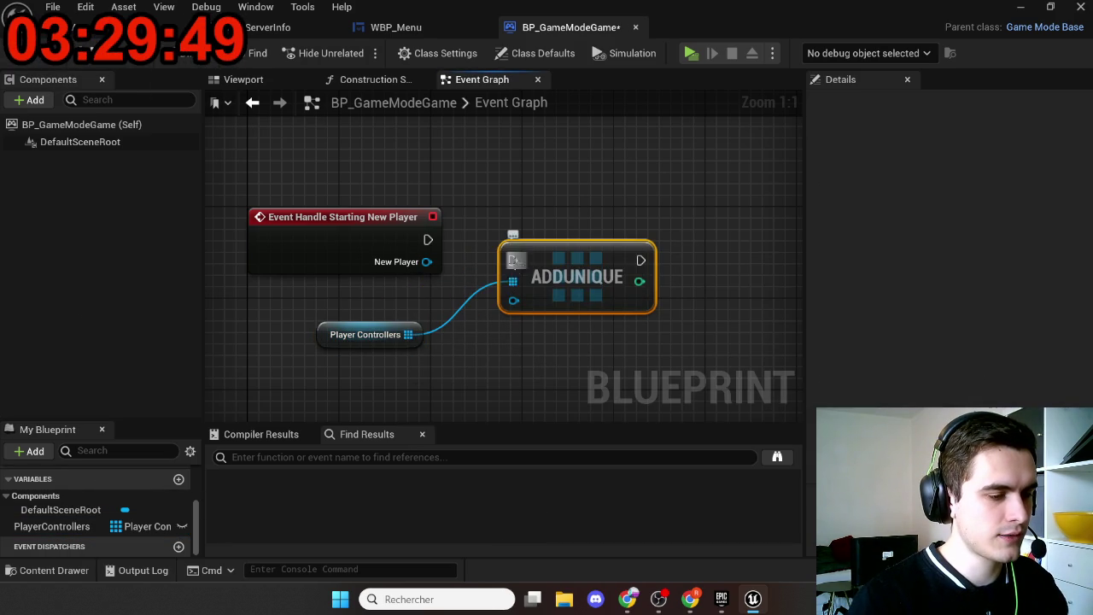
left_click_drag(512, 259, 428, 240)
left_click_drag(559, 254, 560, 231)
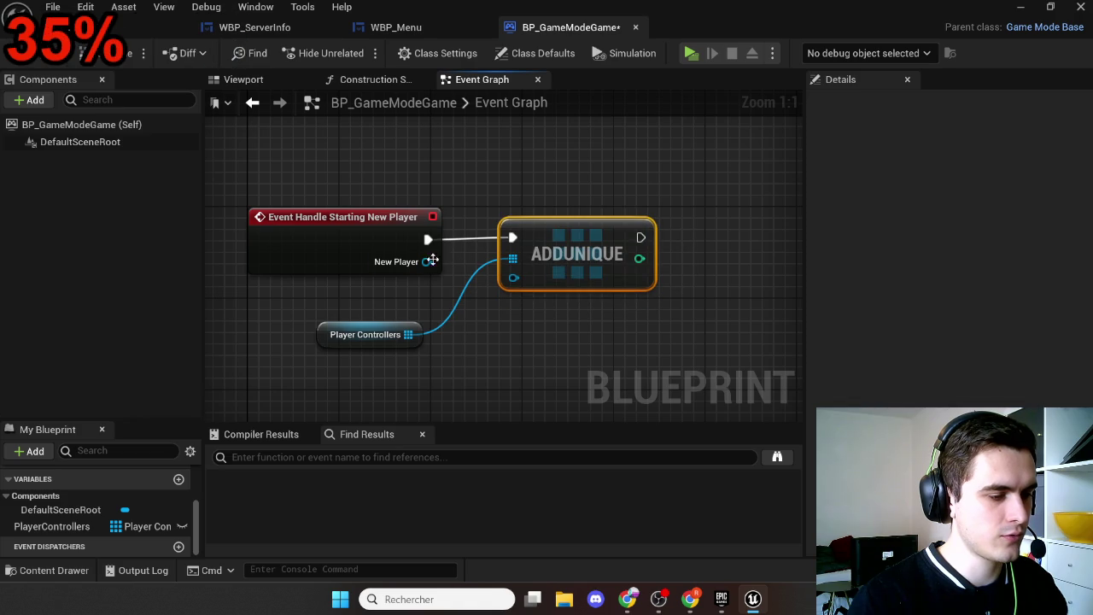
mouse_move(426, 261)
left_mouse_down()
mouse_move(523, 272)
mouse_move(513, 277)
left_mouse_up()
Step: Rearrange the event, Add Unique and PlayerControllers nodes, making room after Add Unique
left_click_drag(373, 341, 396, 318)
left_click(482, 362)
left_click_drag(482, 362, 437, 301)
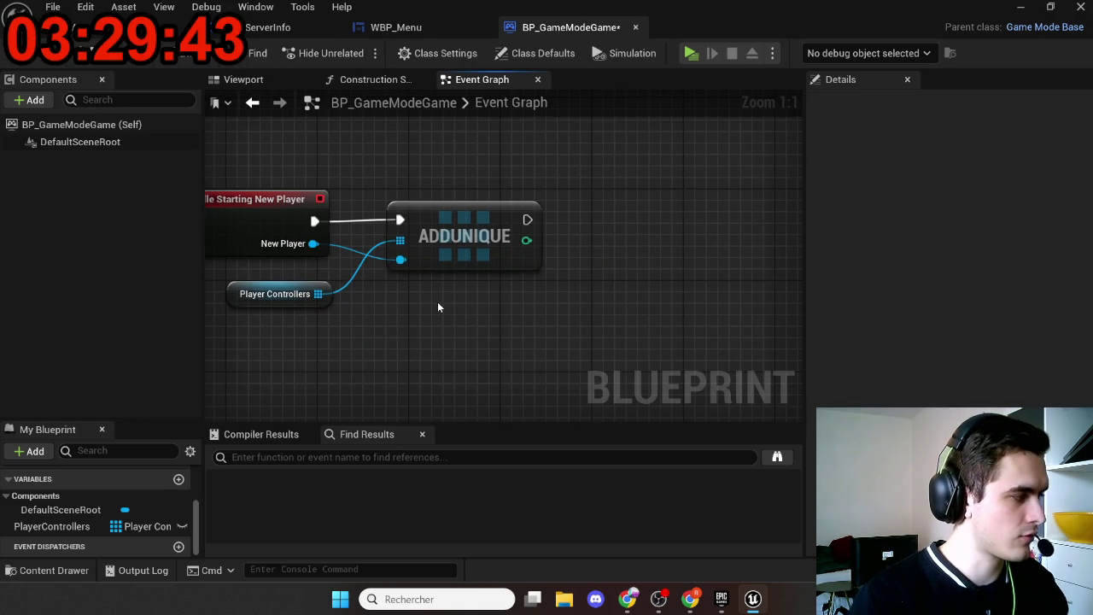
left_click_drag(295, 156, 438, 254)
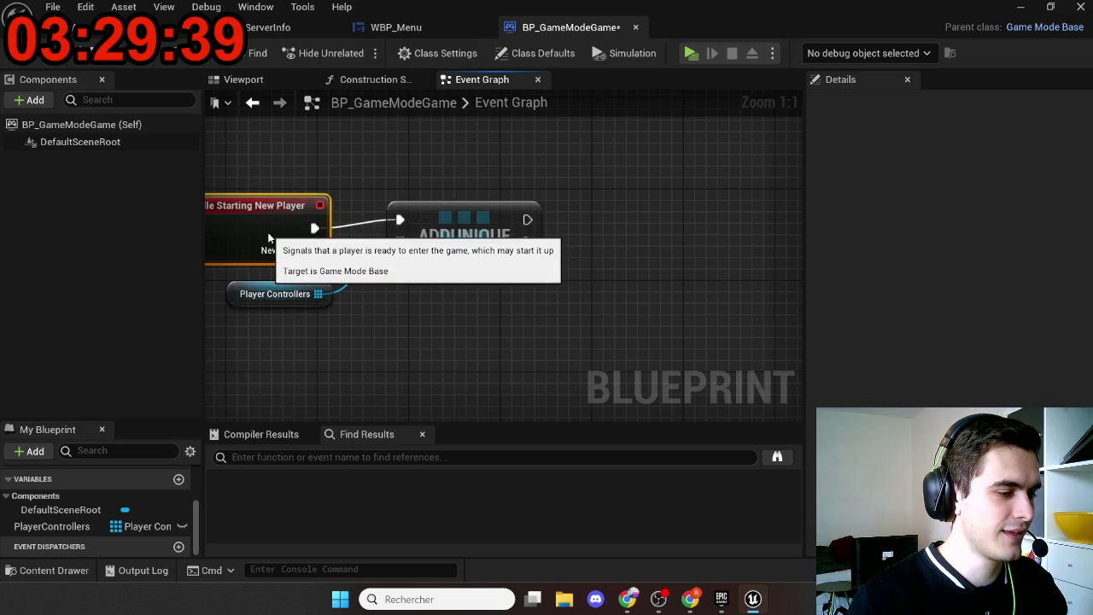
key("ctrl+z")
left_click_drag(503, 324, 419, 305)
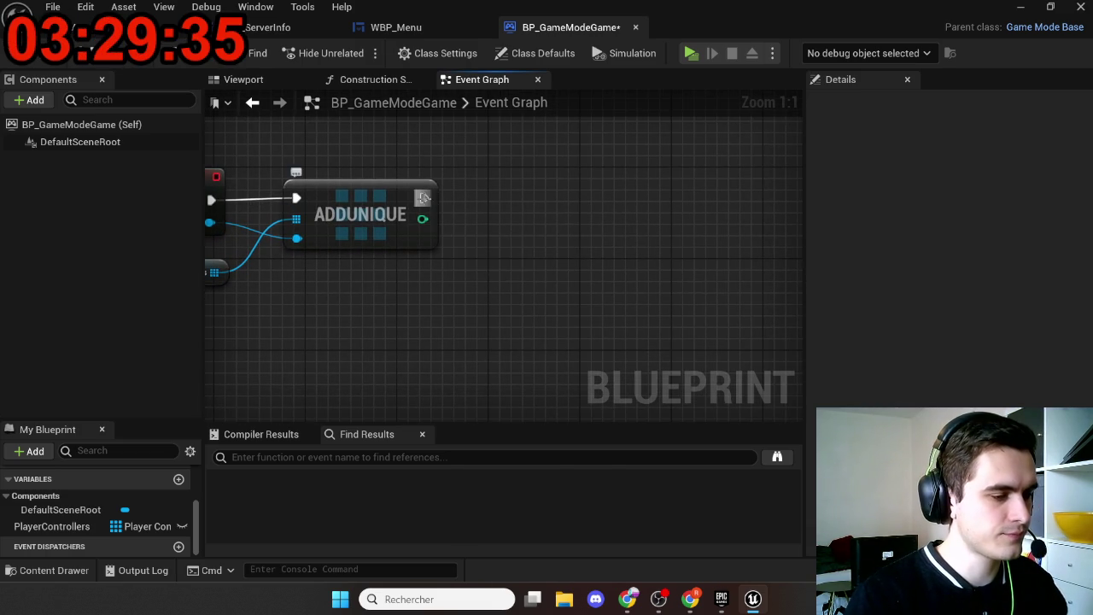
left_click_drag(424, 198, 488, 203)
Step: Add a Retriggerable Delay after Add Unique with a Duration of 2.0
type("retrig")
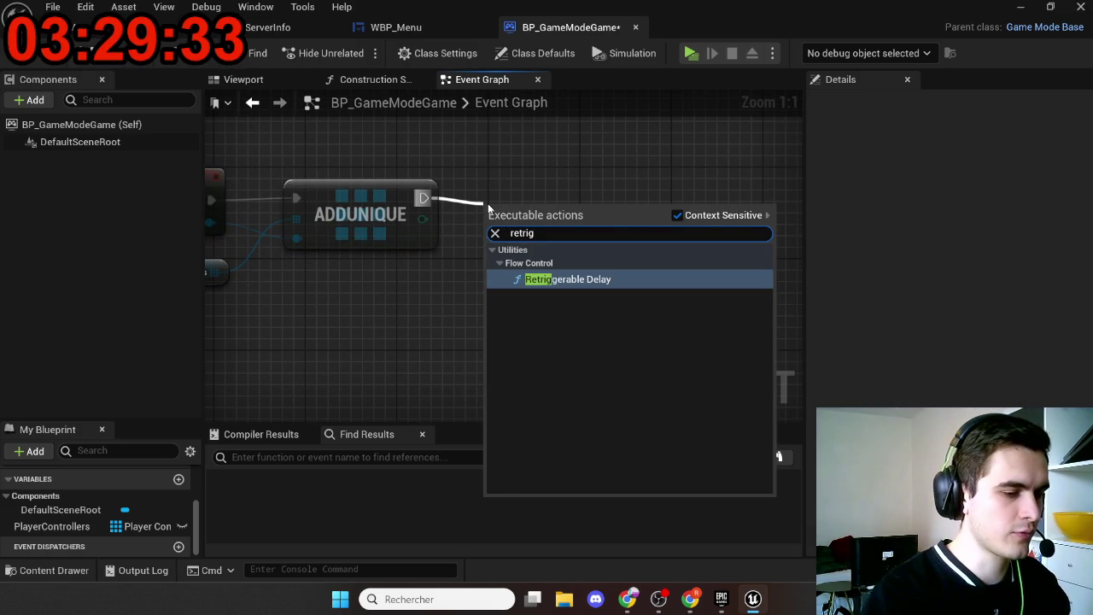
key("Return")
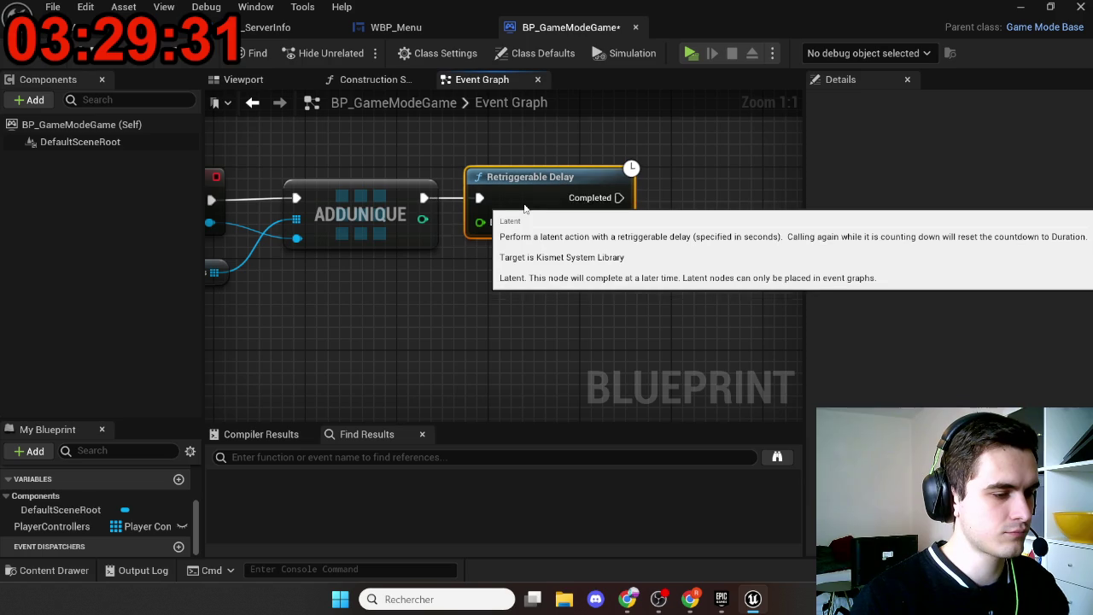
left_click(527, 274)
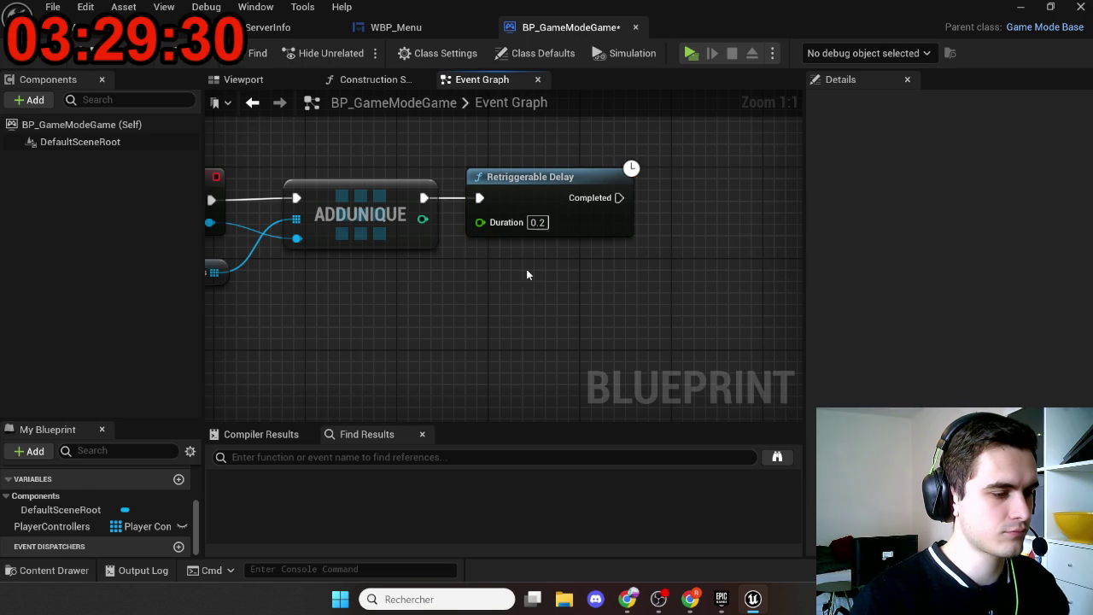
left_click(537, 222)
type("2")
key("Return")
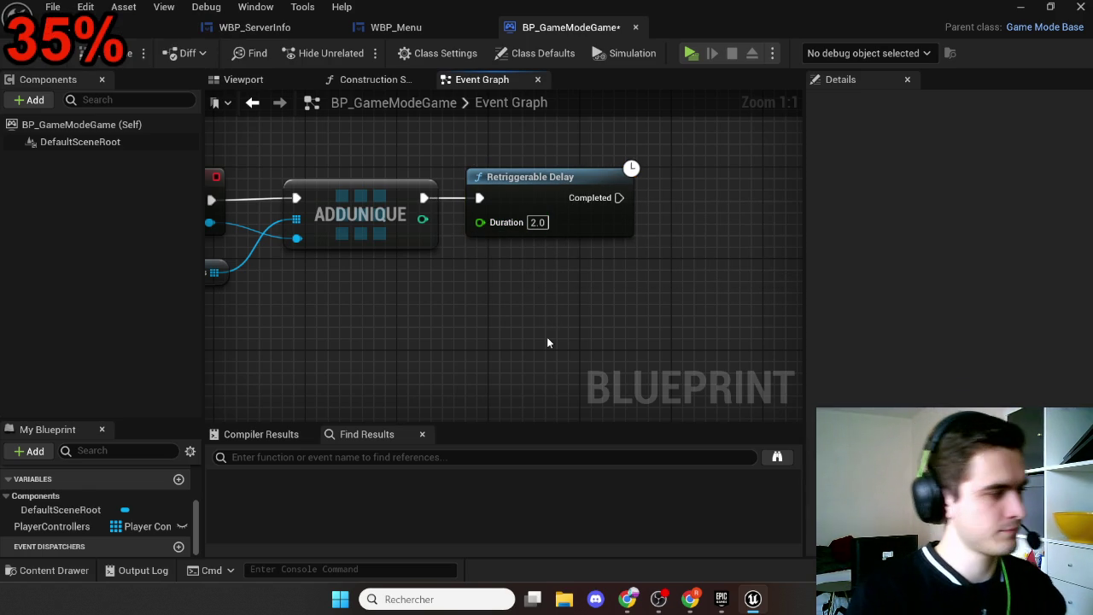
Step: Review the New Player and PlayerControllers nodes, then switch to the web browser
mouse_move(548, 342)
left_mouse_down()
mouse_move(555, 359)
mouse_move(631, 350)
left_mouse_up()
scroll(616, 353, "down", 1)
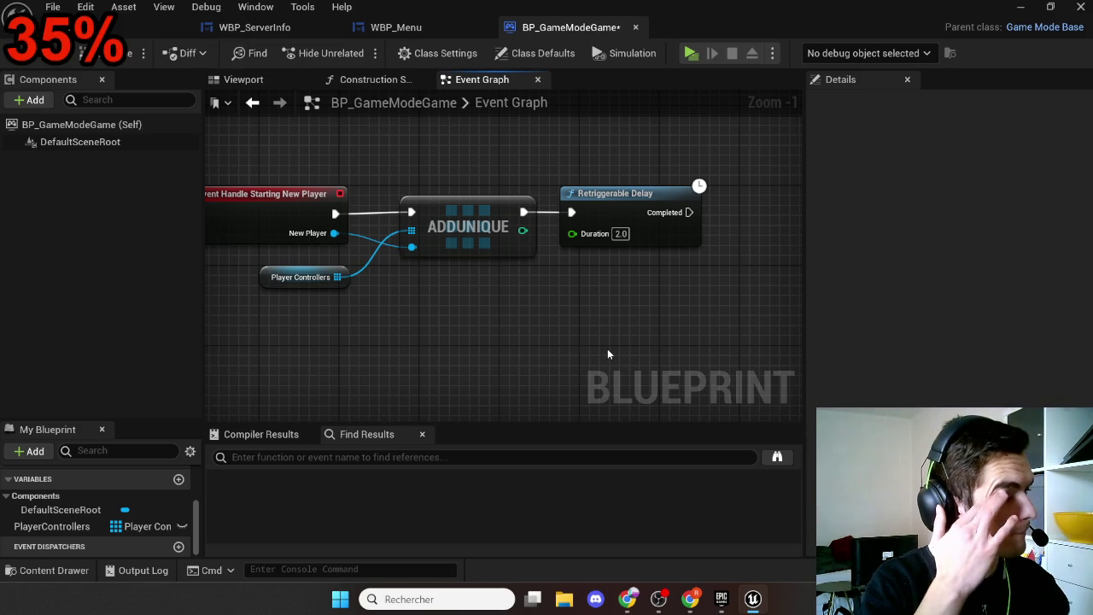
mouse_move(606, 345)
left_mouse_down()
mouse_move(556, 317)
mouse_move(382, 314)
left_mouse_up()
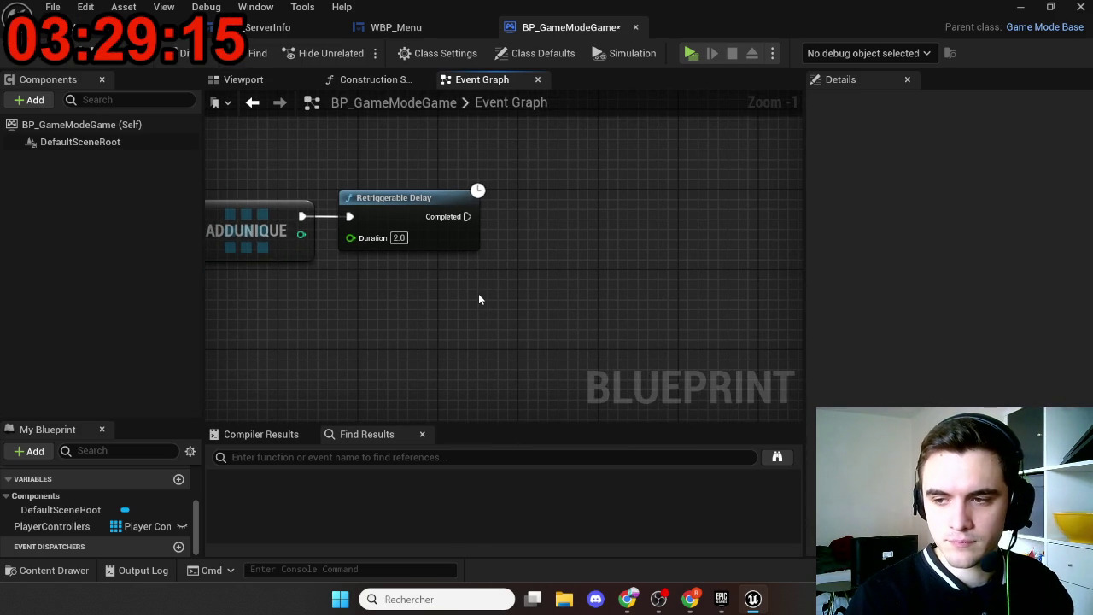
key("alt+Tab")
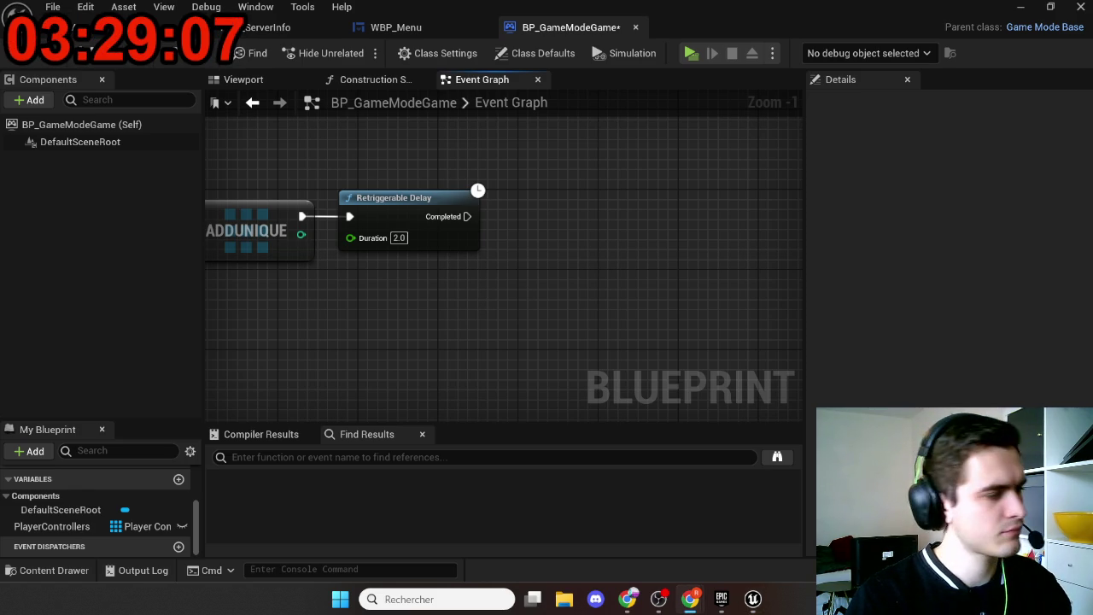
key("alt+Tab")
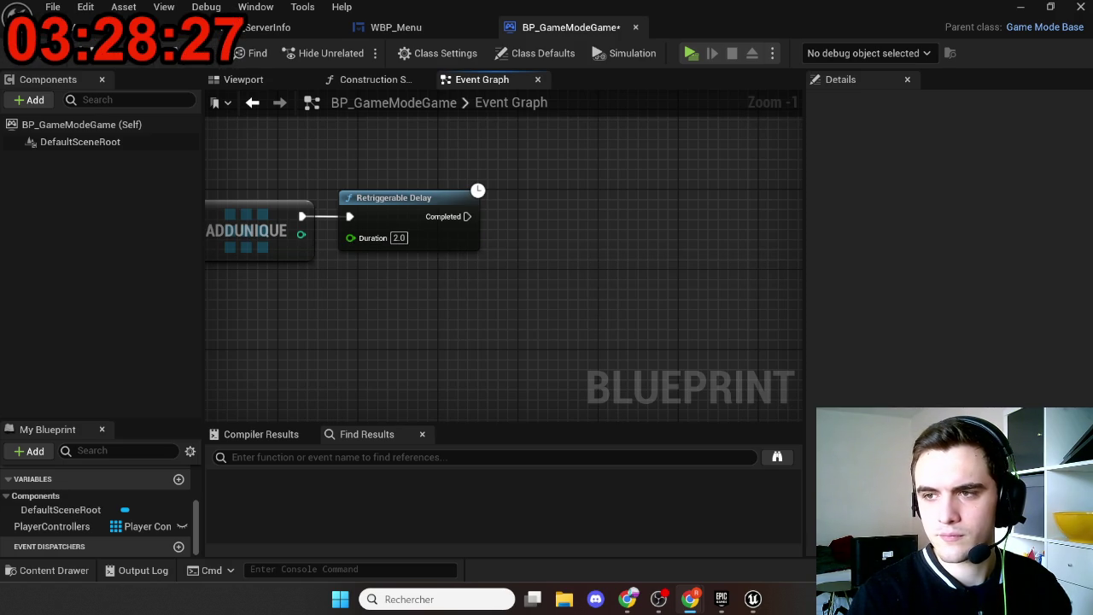
left_click_drag(472, 322, 646, 308)
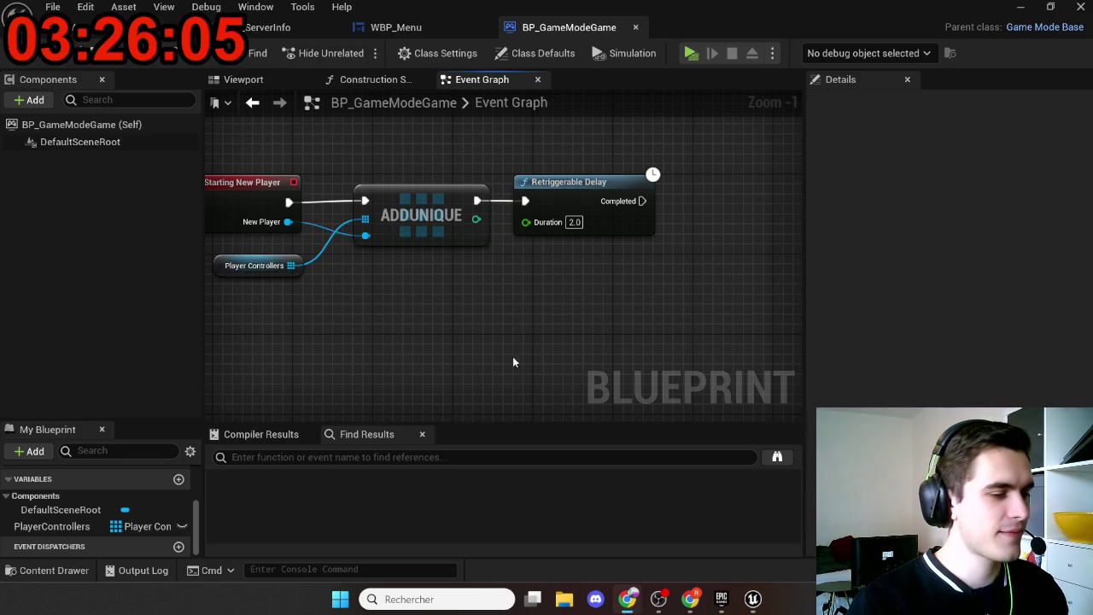
Step: Add Get Session Settings after the delay's Completed output, replacing a mistaken Get Session State
left_click_drag(513, 356, 376, 357)
left_click_drag(461, 237, 512, 234)
type("get")
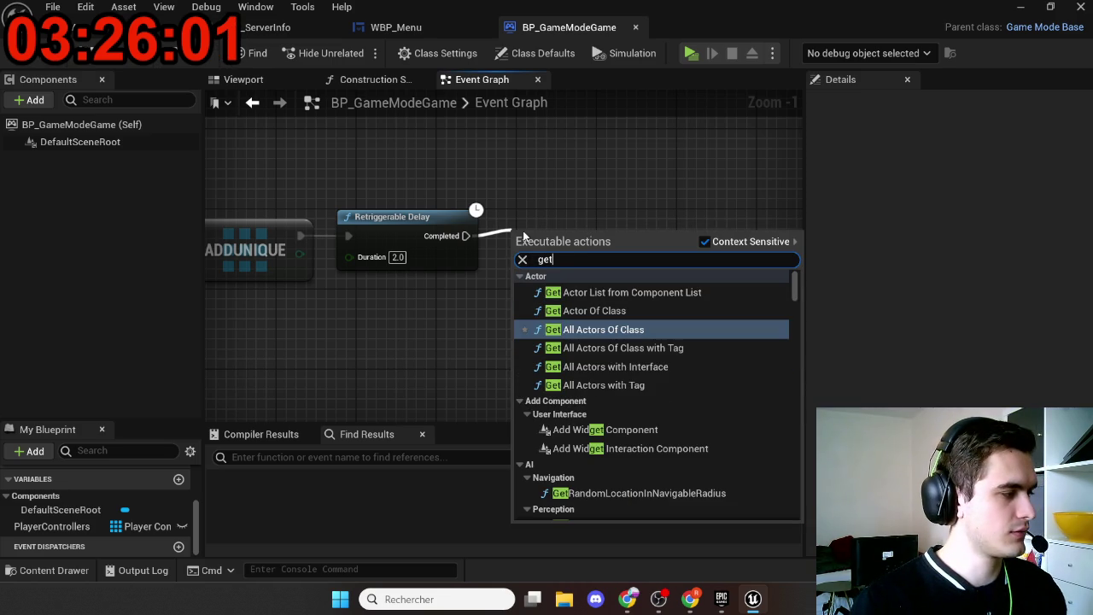
type(" session")
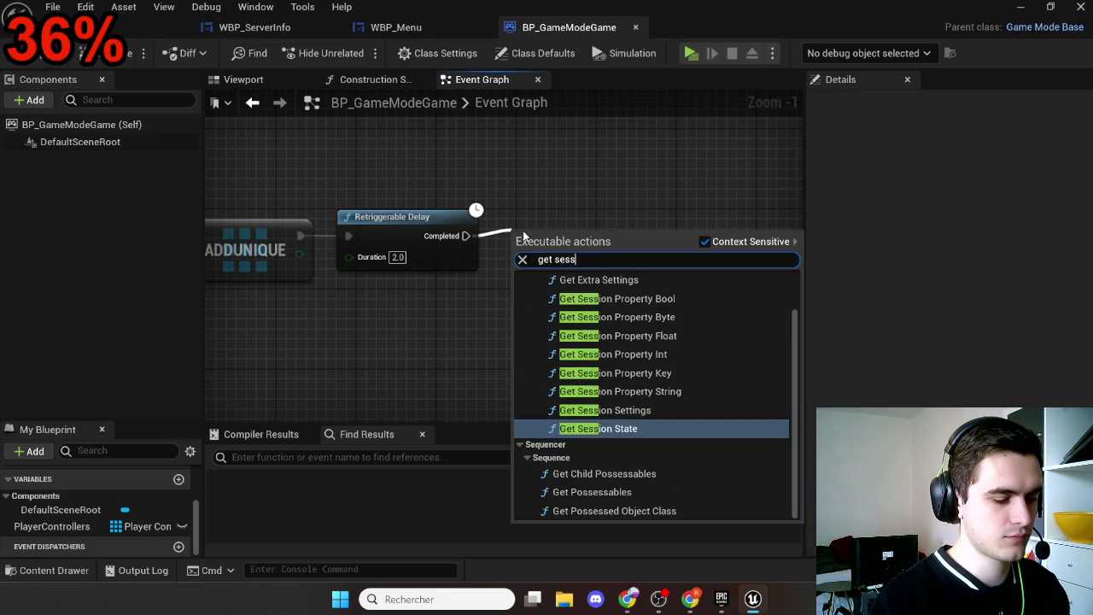
key("Return")
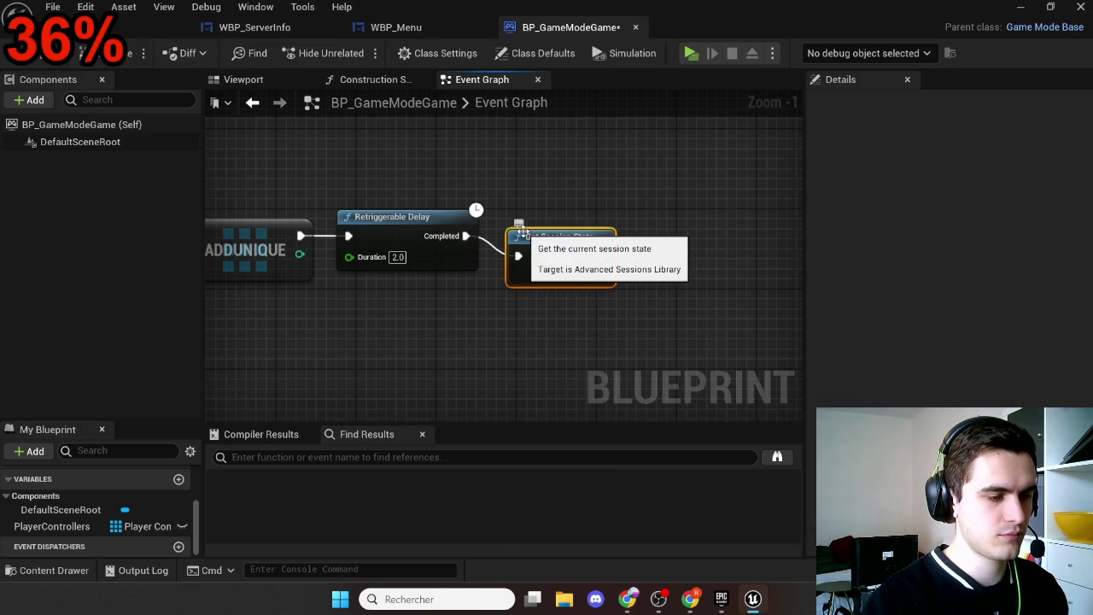
key("Delete")
left_click_drag(466, 236, 567, 243)
type("ge")
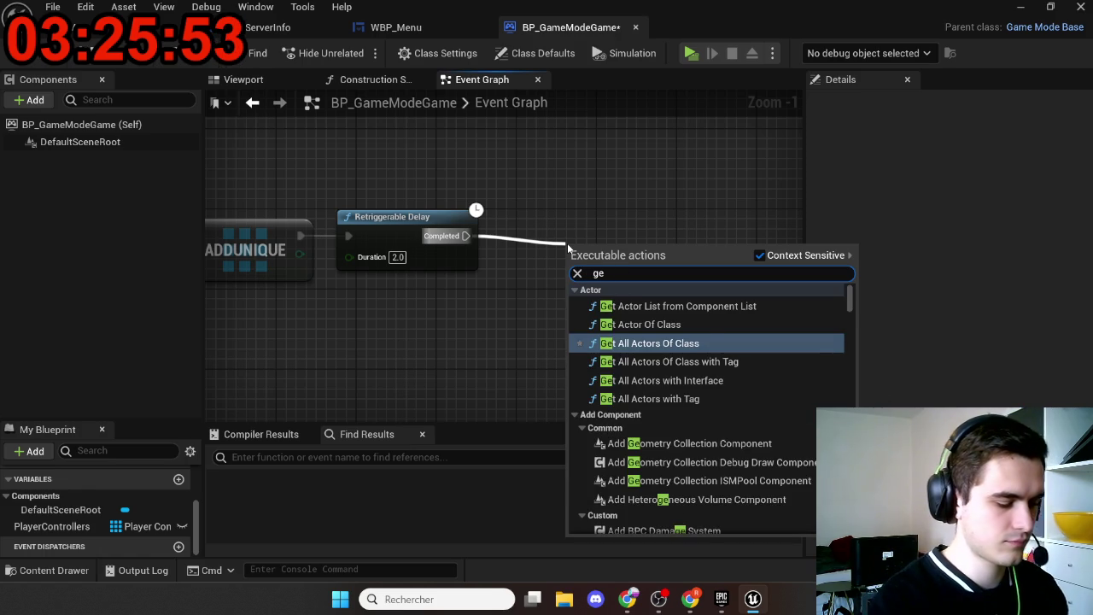
type("t session set")
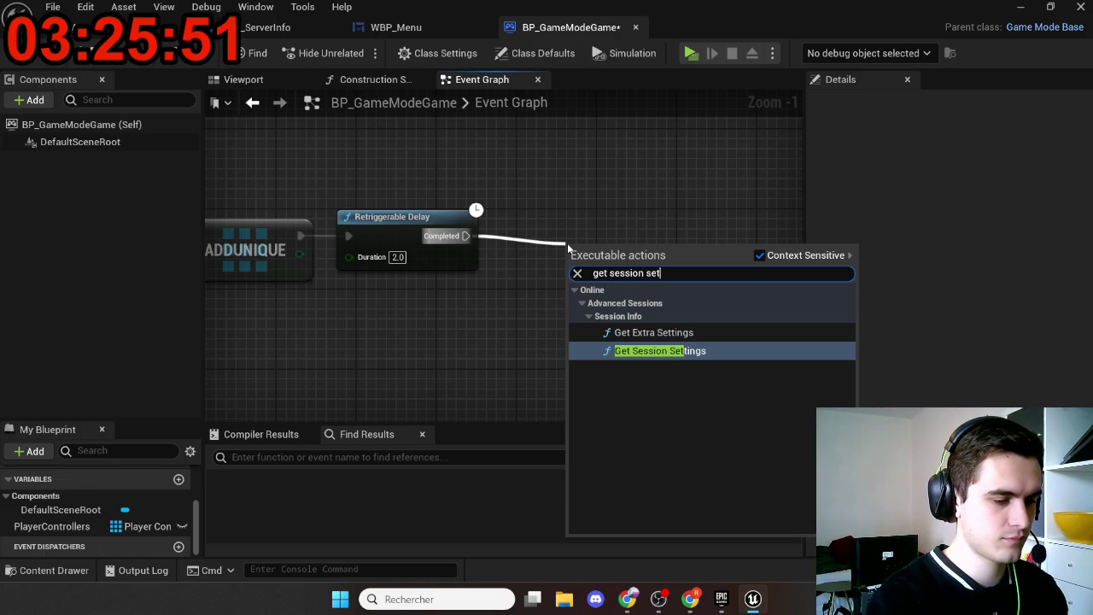
key("Return")
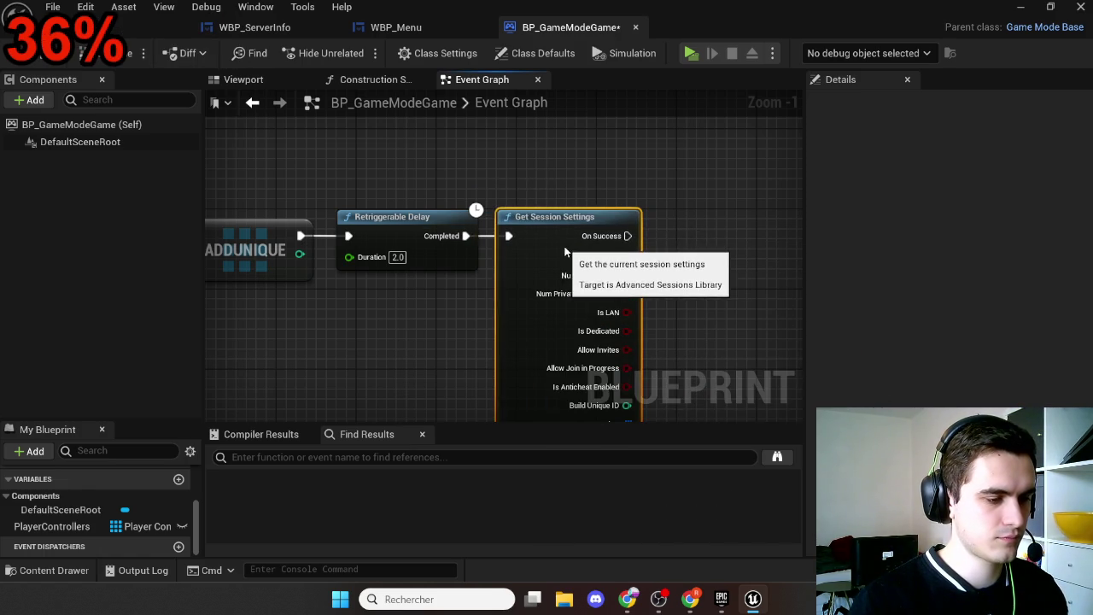
left_click_drag(578, 175, 437, 157)
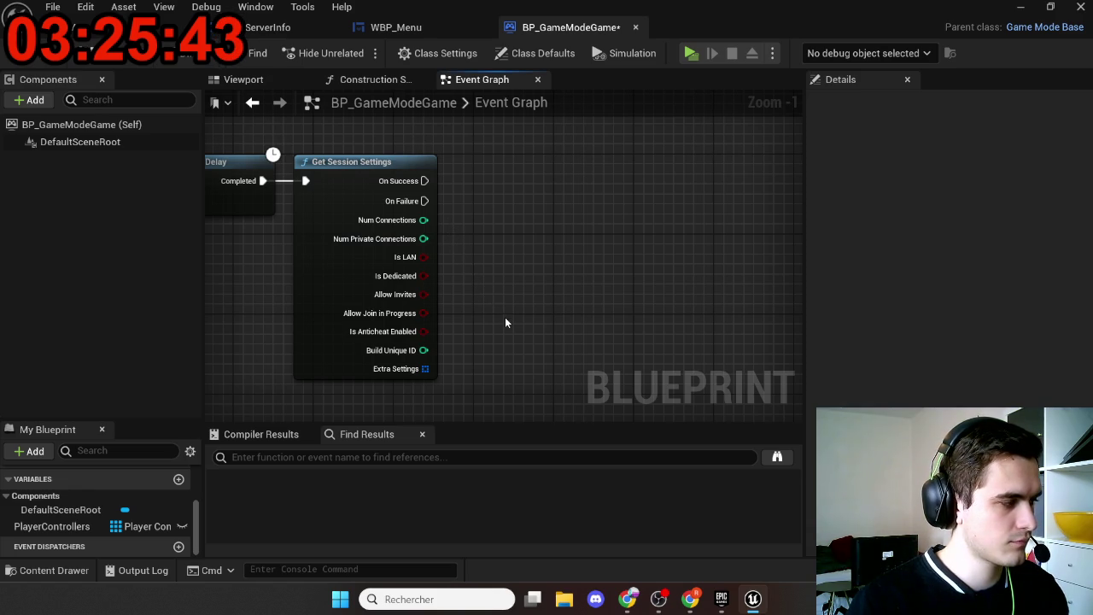
left_click_drag(505, 322, 492, 318)
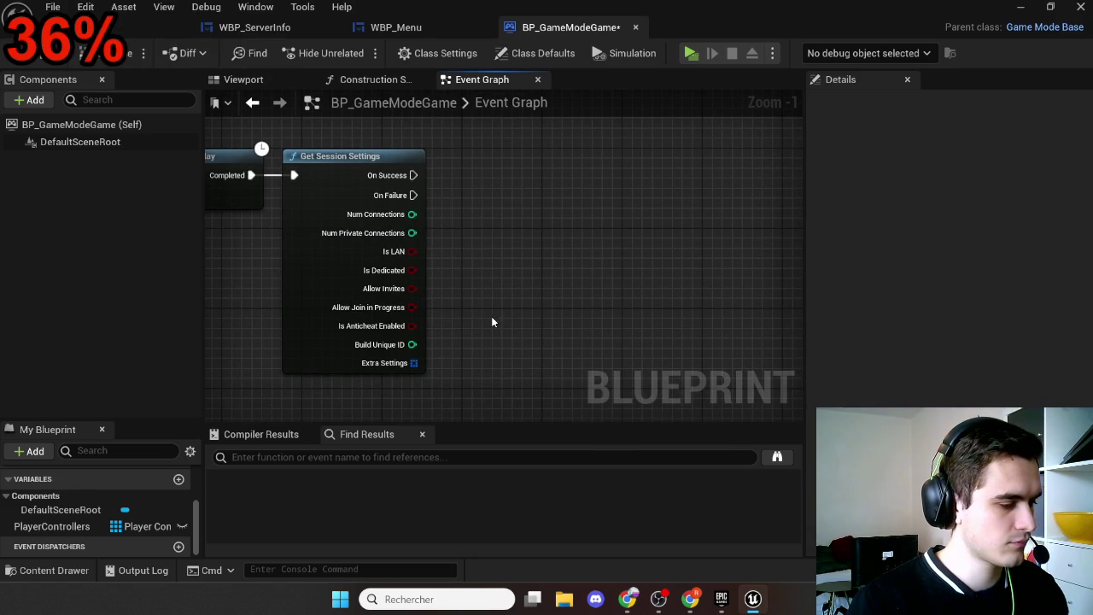
Step: Add a Get Game State node and wire a Get Player Array from it
right_click(484, 249)
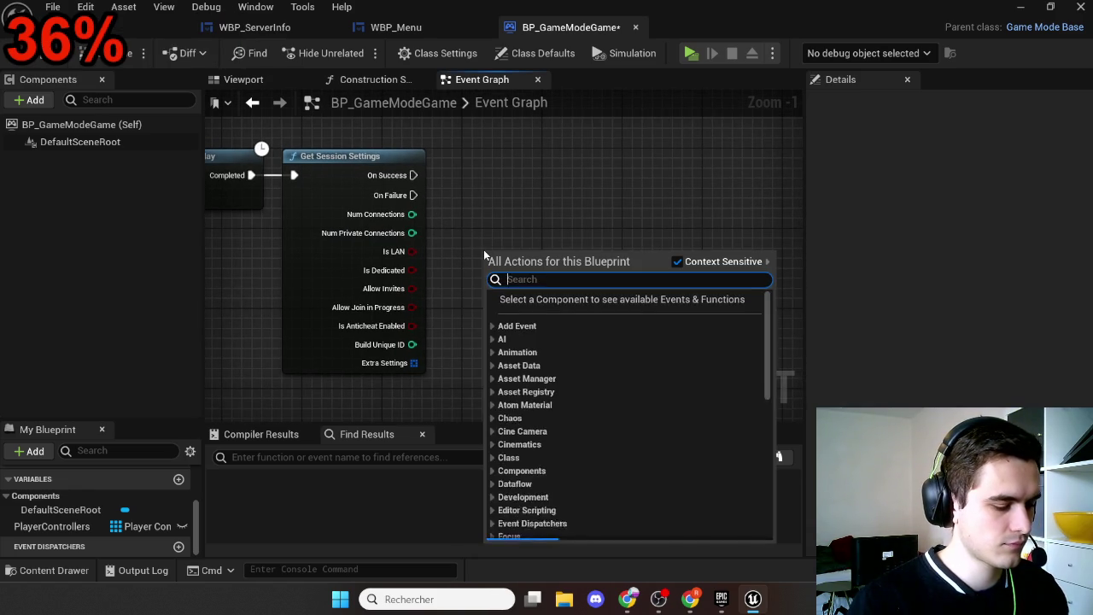
type("get game s")
type("a")
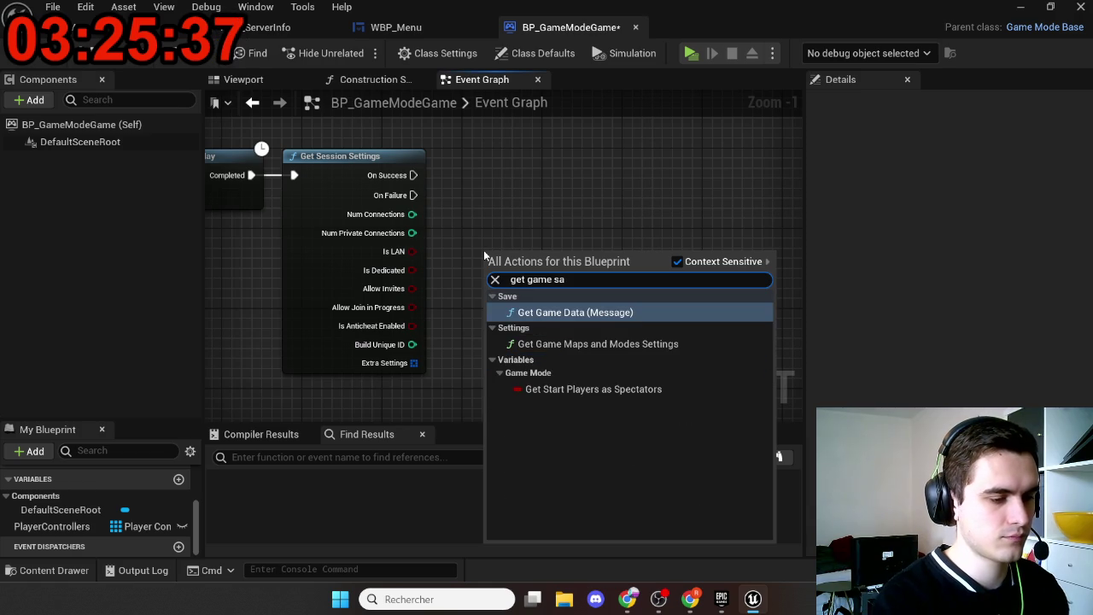
key("BackSpace")
key("Return")
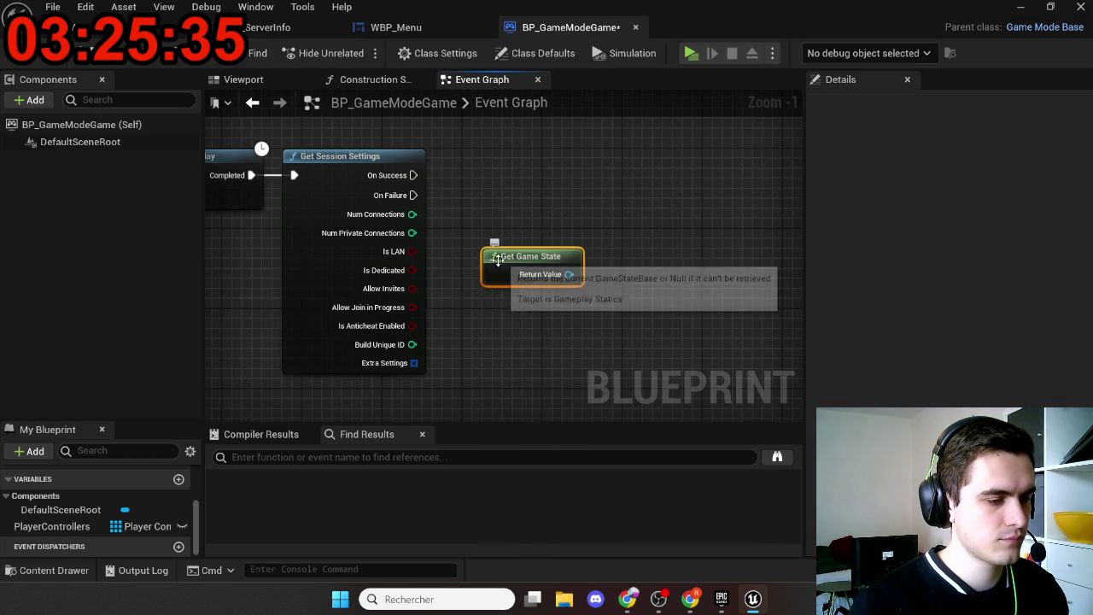
mouse_move(483, 250)
left_mouse_down()
mouse_move(541, 317)
mouse_move(560, 265)
mouse_move(553, 244)
left_mouse_up()
type("get player")
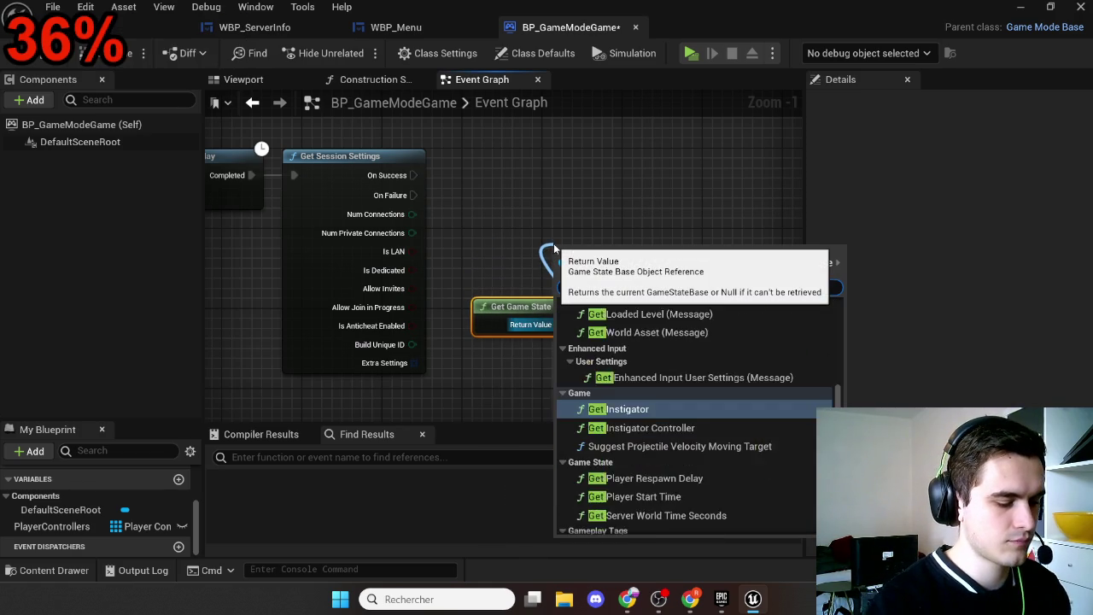
key("Down")
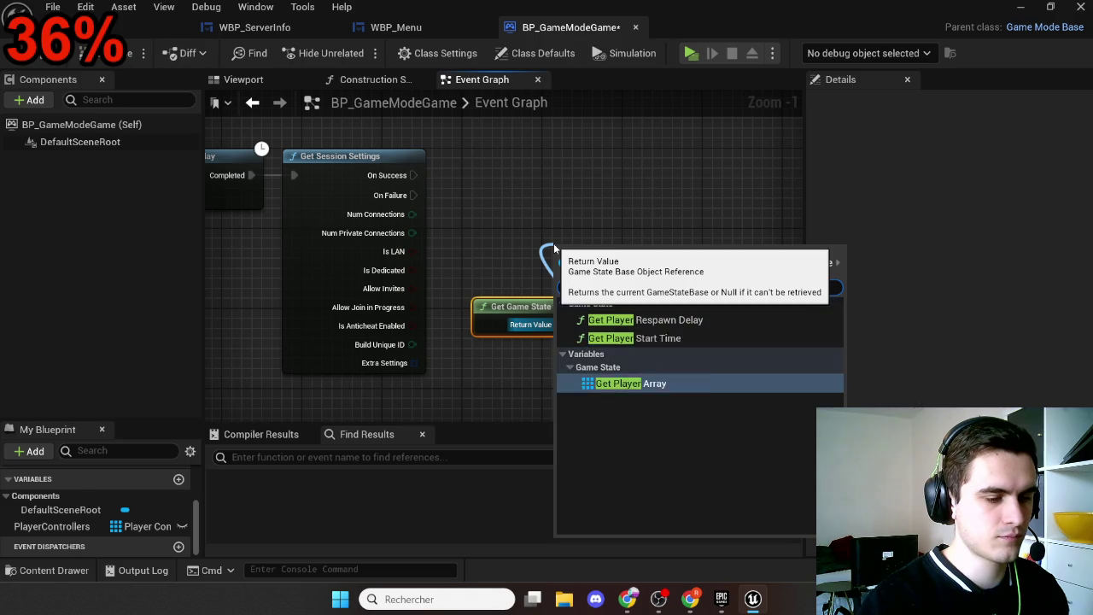
key("Return")
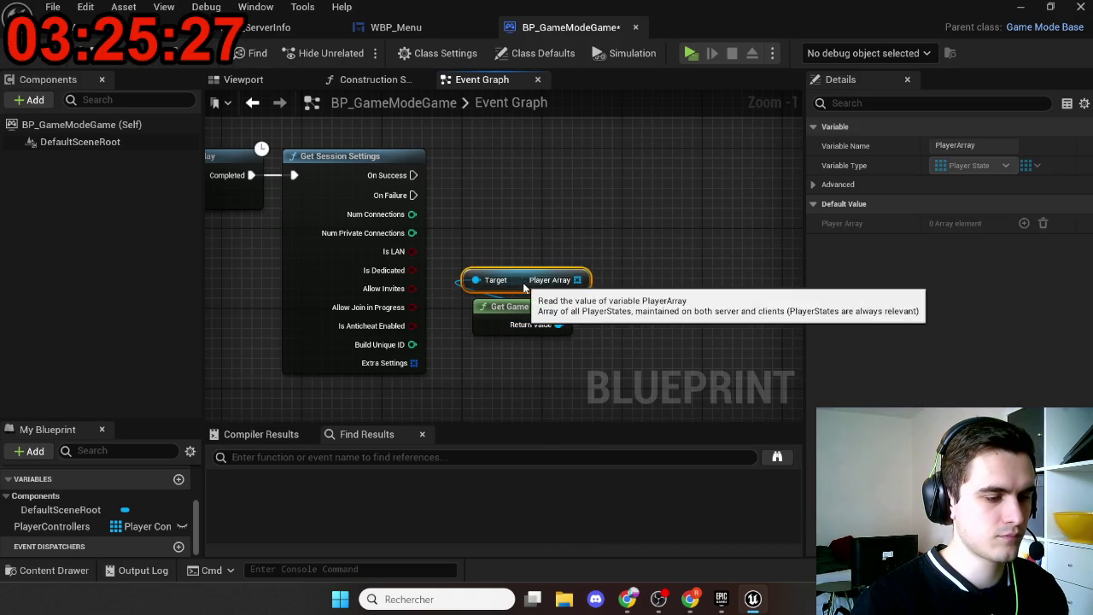
mouse_move(611, 254)
left_mouse_down()
mouse_move(541, 271)
mouse_move(590, 202)
left_mouse_up()
Step: Feed the Player Array into a Length node to count connected players
left_click(550, 249)
type("for")
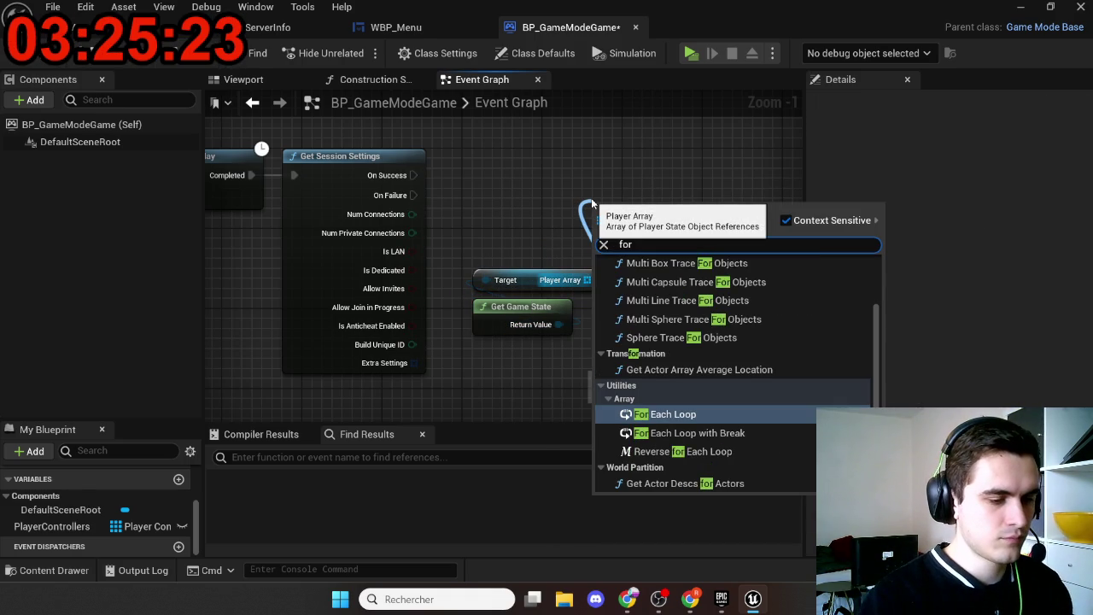
left_click(571, 262)
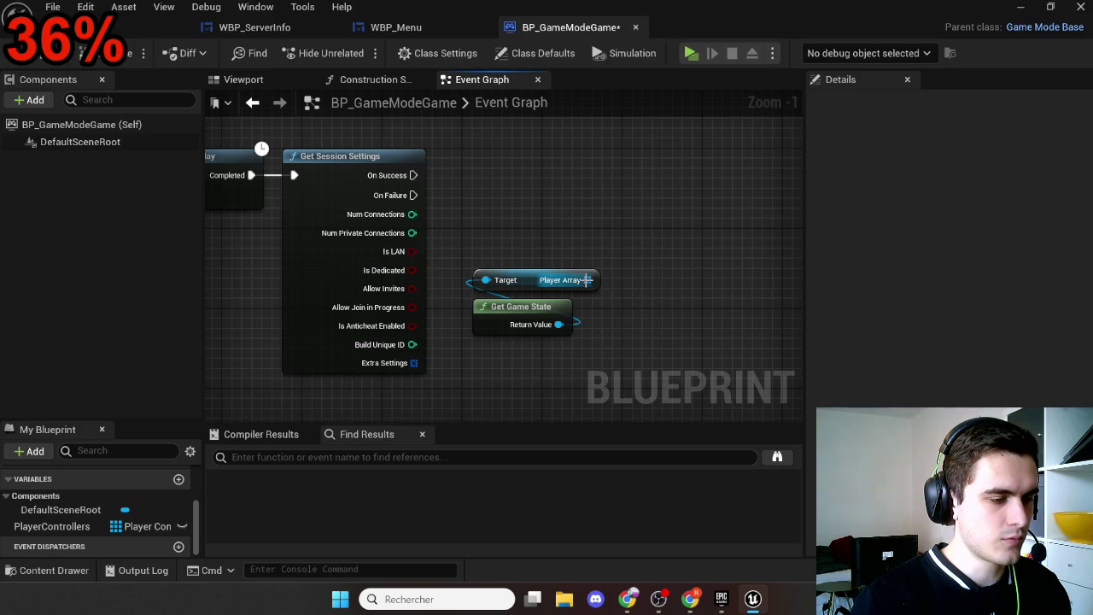
left_click_drag(587, 279, 588, 244)
type("leng")
key("Return")
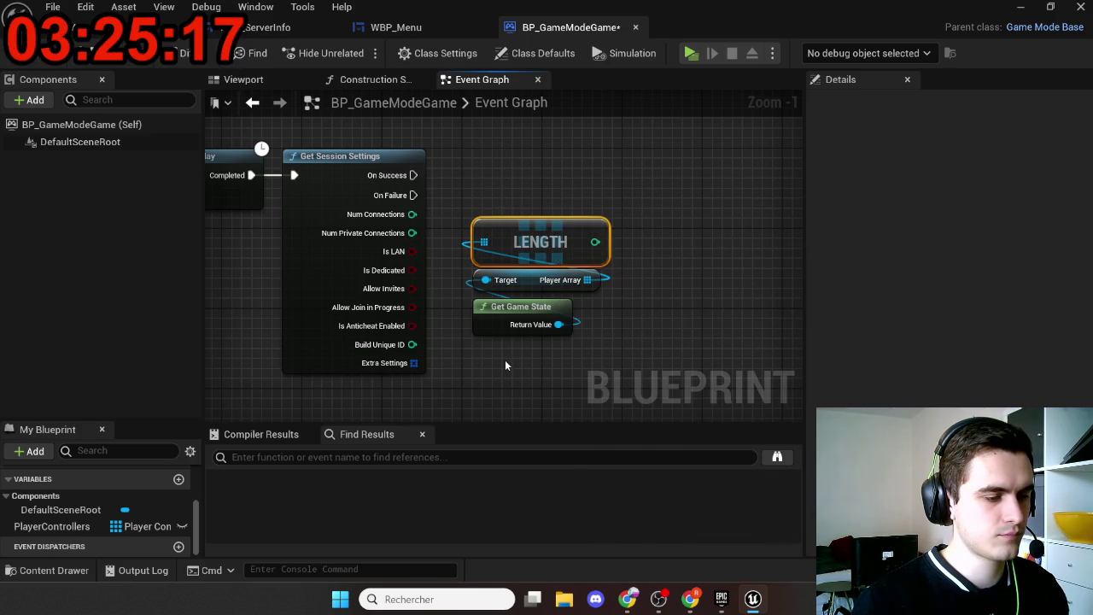
left_click_drag(508, 361, 525, 256)
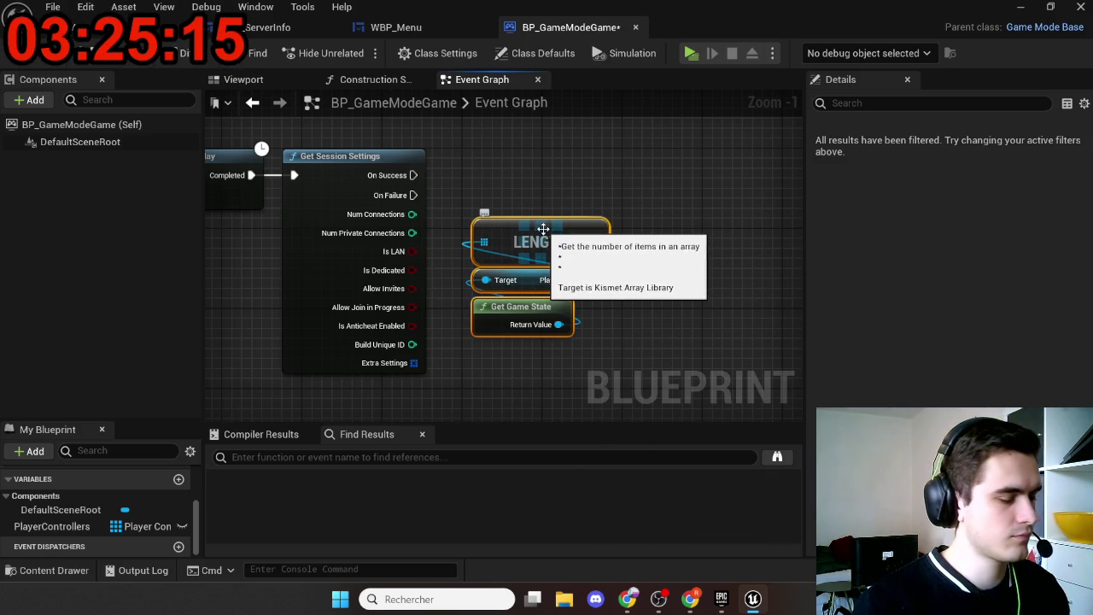
left_click(540, 183)
left_click_drag(539, 182, 548, 227)
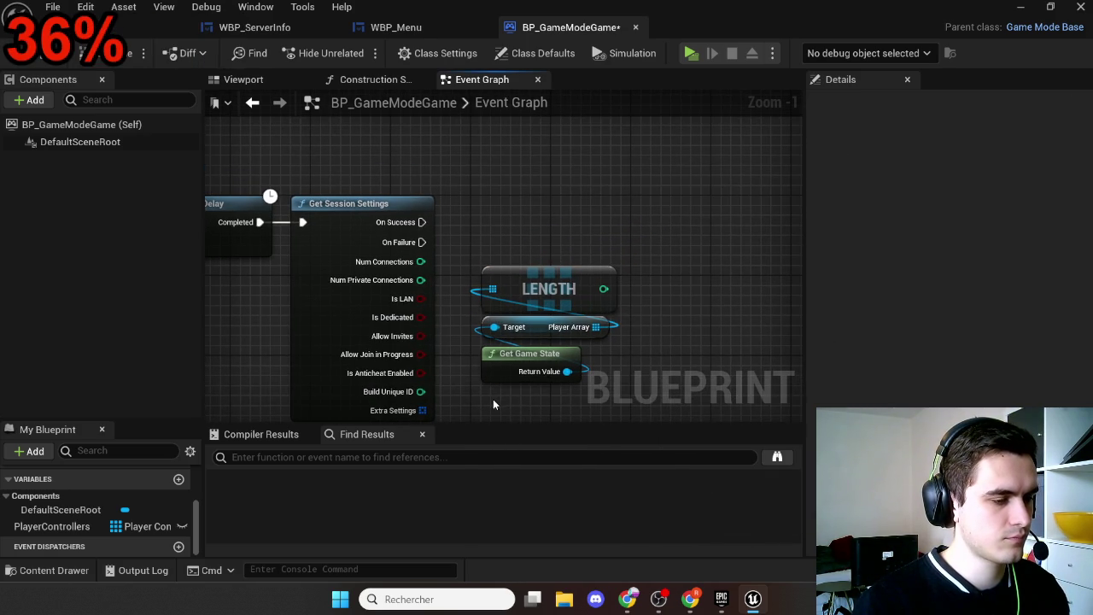
left_click_drag(493, 399, 530, 346)
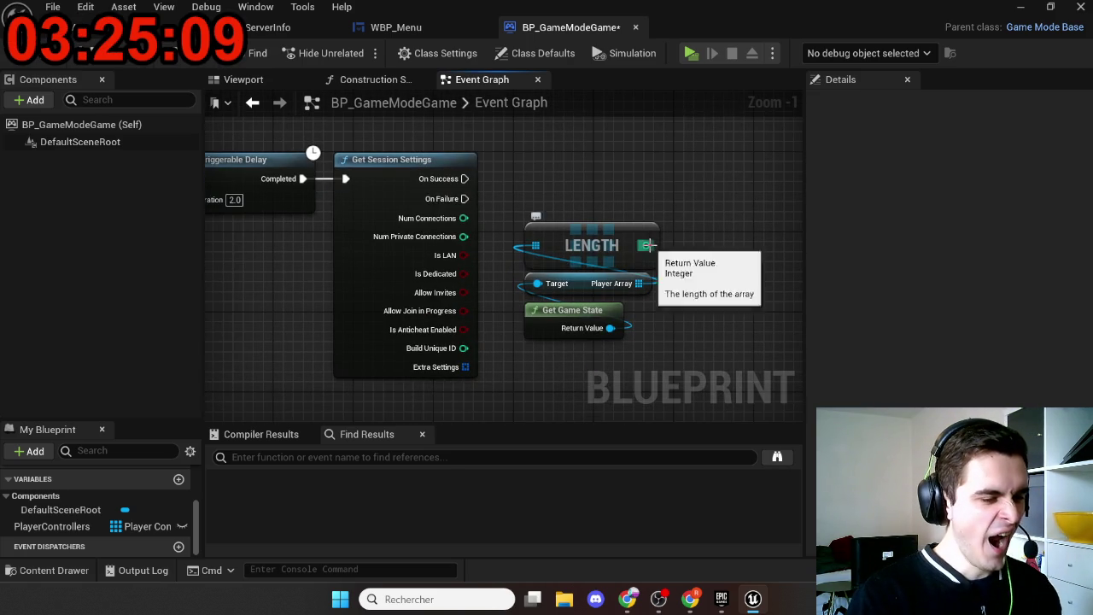
left_click_drag(648, 245, 710, 275)
Step: Add a greater-than node checking whether the LENGTH player count exceeds 0
type(">")
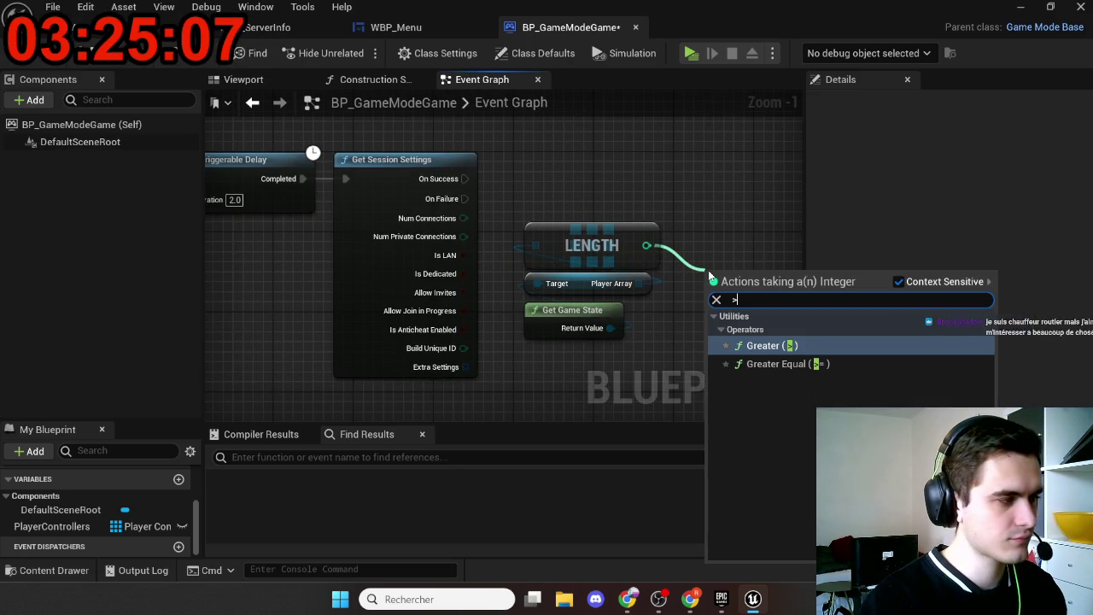
key("Return")
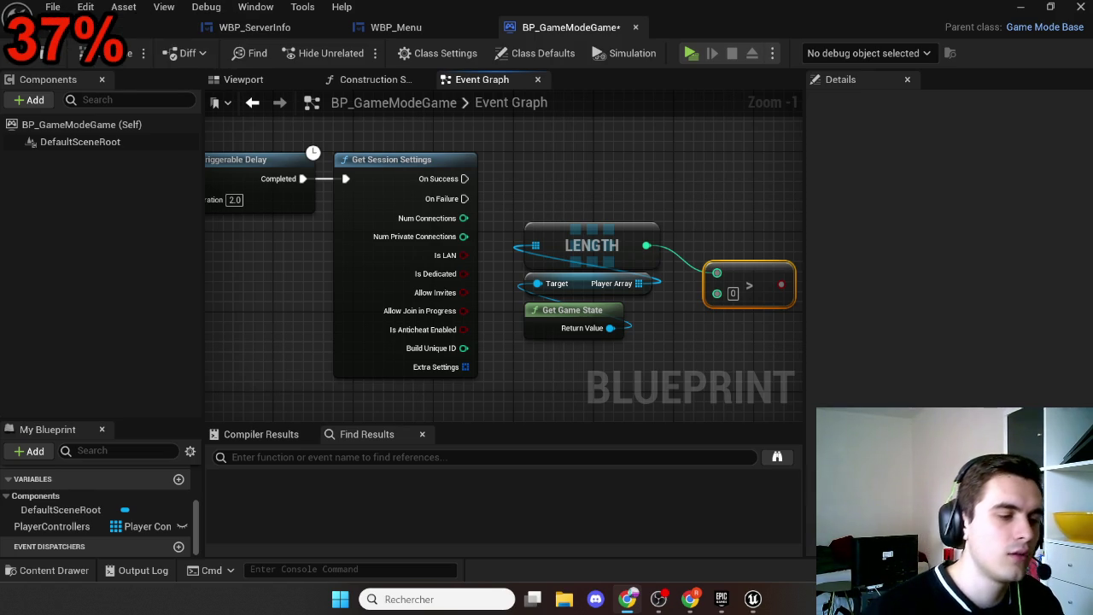
left_click_drag(495, 310, 489, 327)
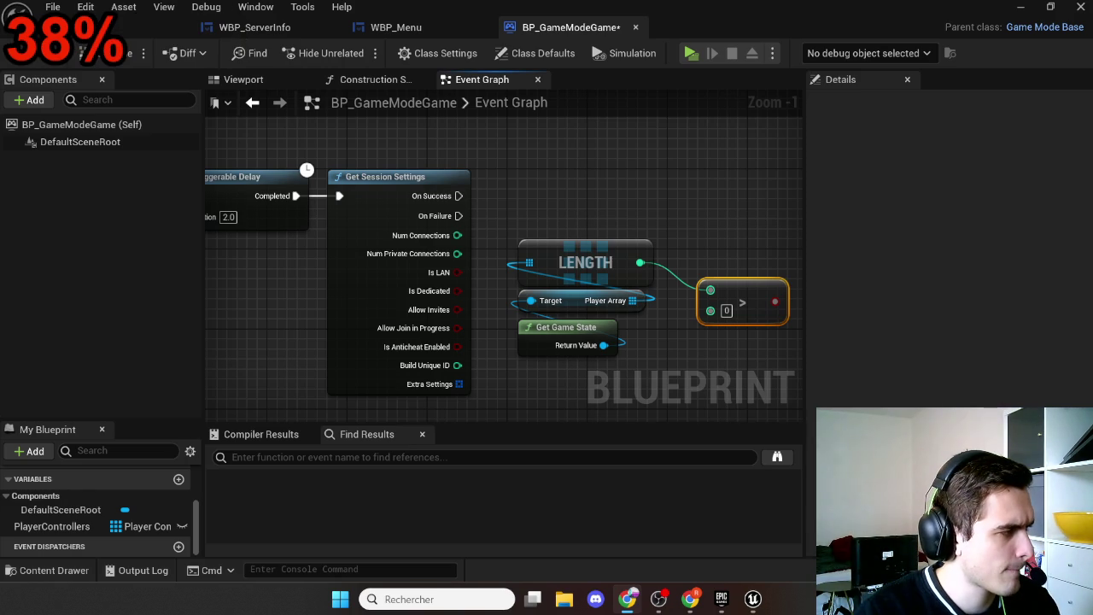
Step: Wire Num Connections into the > node's B pin through a reroute point and tidy the nodes
mouse_move(560, 370)
left_mouse_down()
mouse_move(512, 249)
mouse_move(540, 156)
left_mouse_up()
mouse_move(458, 235)
left_mouse_down()
mouse_move(720, 317)
mouse_move(709, 310)
left_mouse_up()
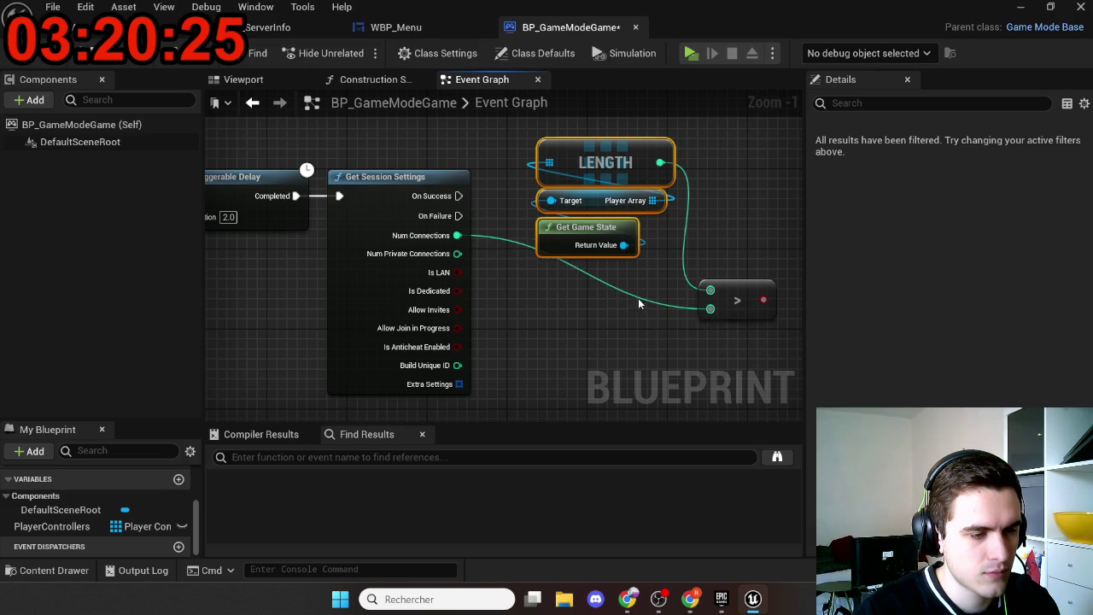
double_click(613, 292)
left_click_drag(611, 288, 515, 318)
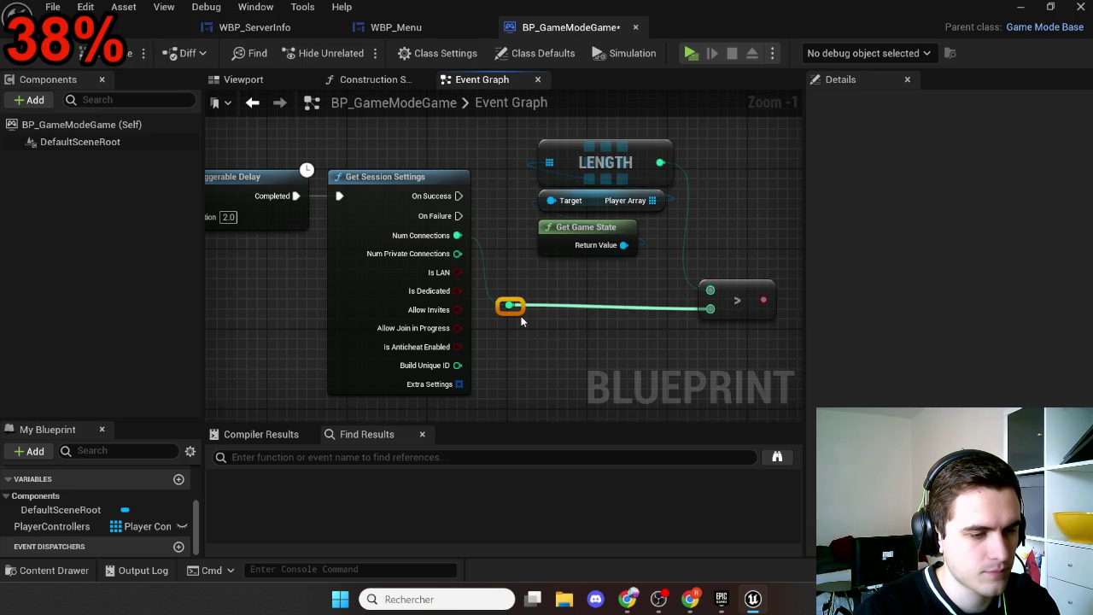
left_click_drag(598, 277, 555, 145)
mouse_move(620, 171)
left_mouse_down()
mouse_move(601, 321)
mouse_move(600, 280)
mouse_move(646, 274)
mouse_move(662, 231)
left_mouse_up()
Step: Add a Branch on the > result, executed from Get Session Settings' On Success
type("br")
key("Return")
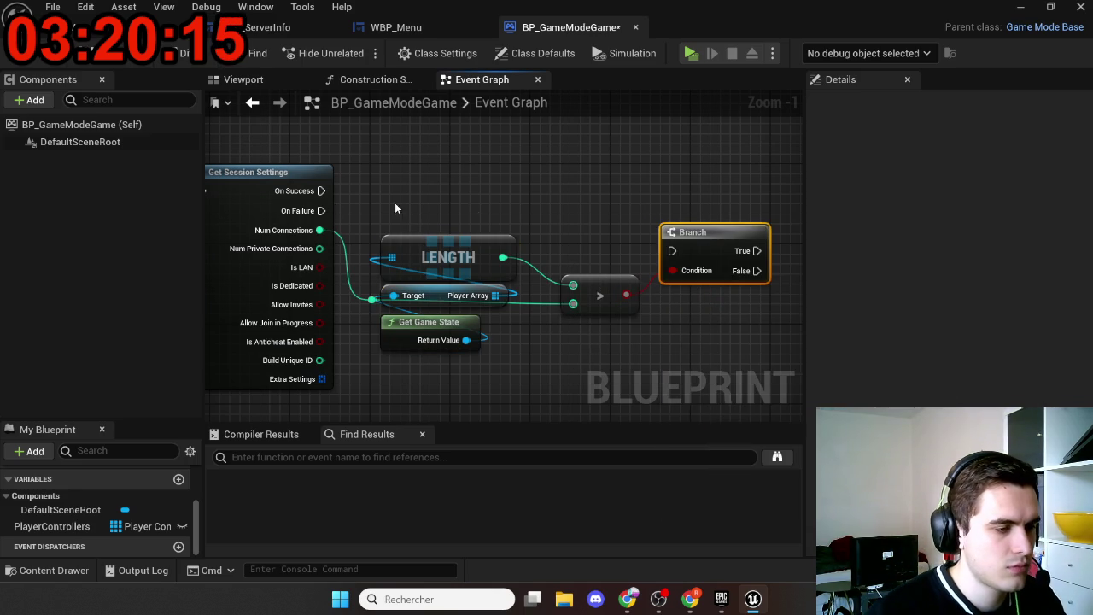
mouse_move(320, 190)
left_mouse_down()
mouse_move(688, 241)
mouse_move(672, 250)
mouse_move(713, 181)
left_mouse_up()
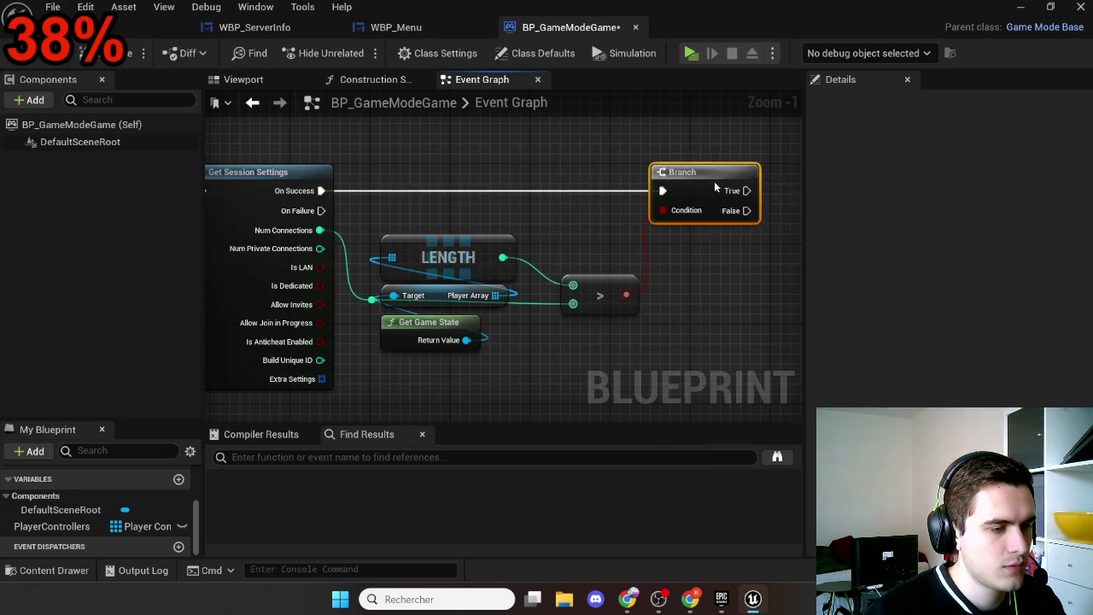
mouse_move(721, 267)
left_mouse_down()
mouse_move(577, 276)
mouse_move(482, 259)
mouse_move(529, 299)
left_mouse_up()
Step: Add a Player Controllers getter to the graph and place it under the Branch
scroll(529, 300, "down", 3)
scroll(539, 296, "up", 3)
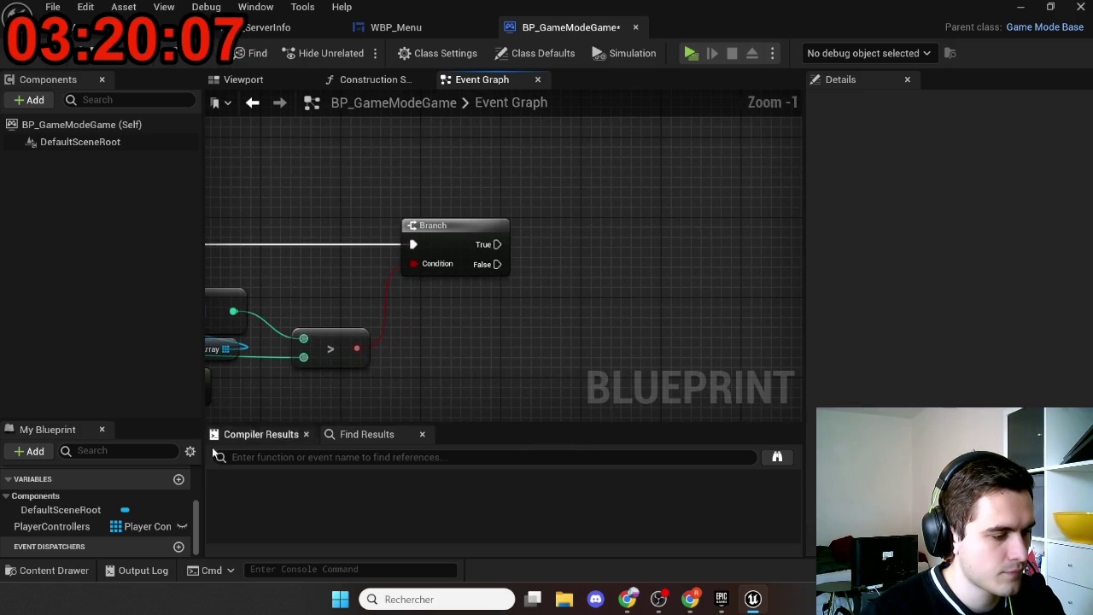
left_click_drag(69, 527, 474, 299)
left_click(436, 338)
scroll(437, 338, "down", 3)
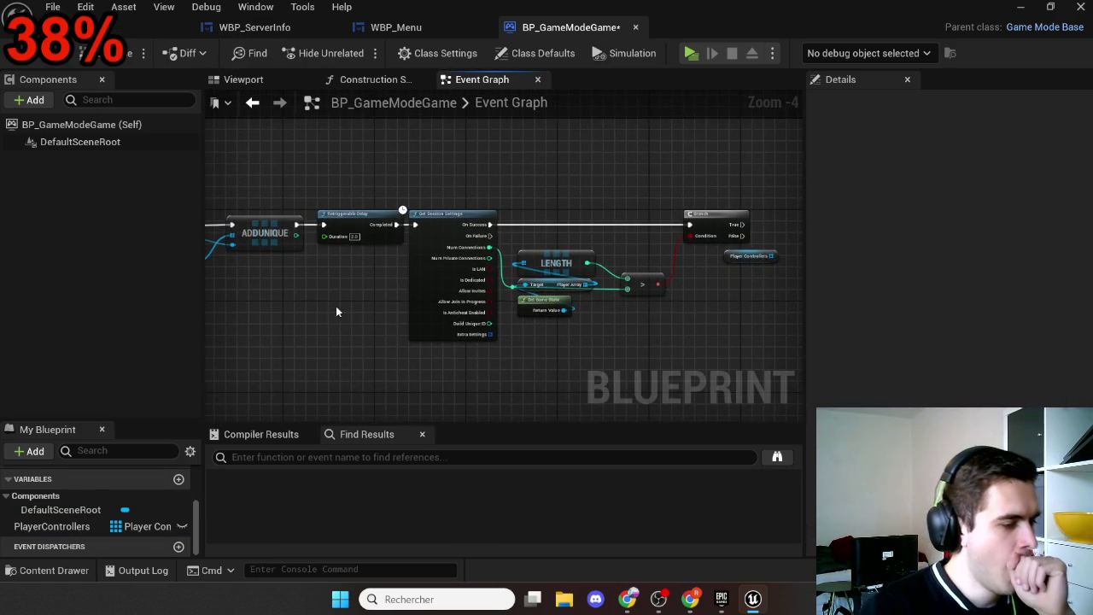
left_click_drag(335, 306, 590, 287)
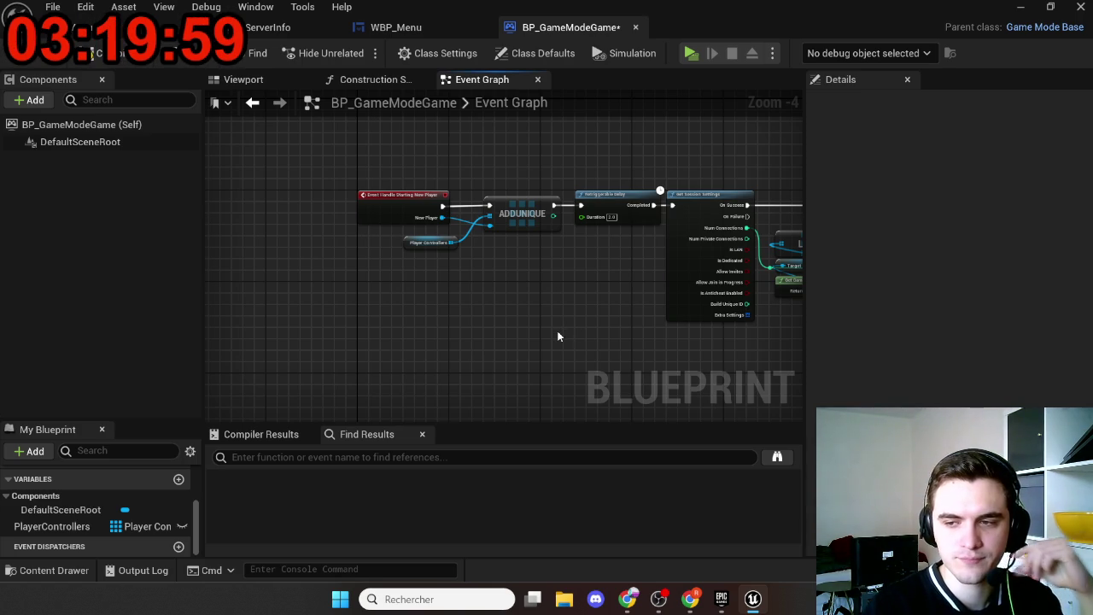
left_click_drag(544, 330, 312, 285)
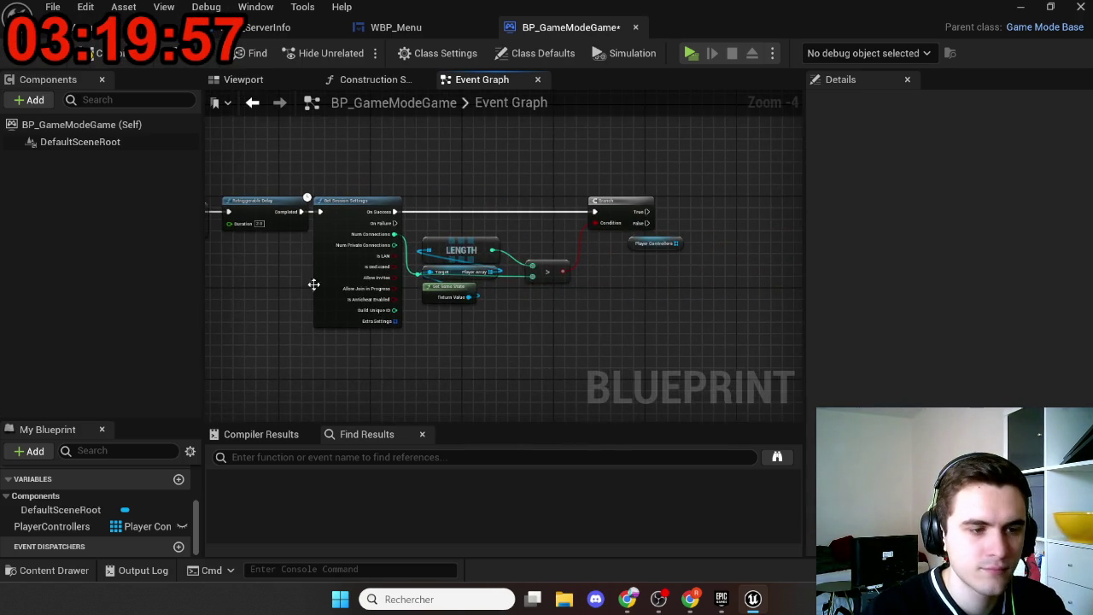
scroll(501, 297, "up", 4)
left_click_drag(395, 327, 461, 339)
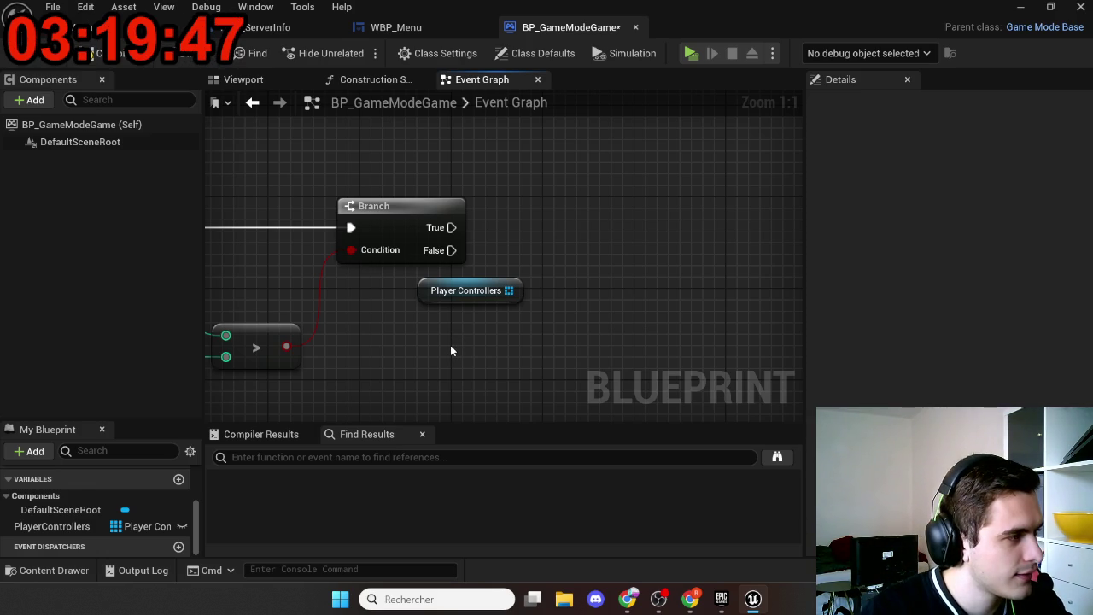
left_click_drag(452, 350, 382, 350)
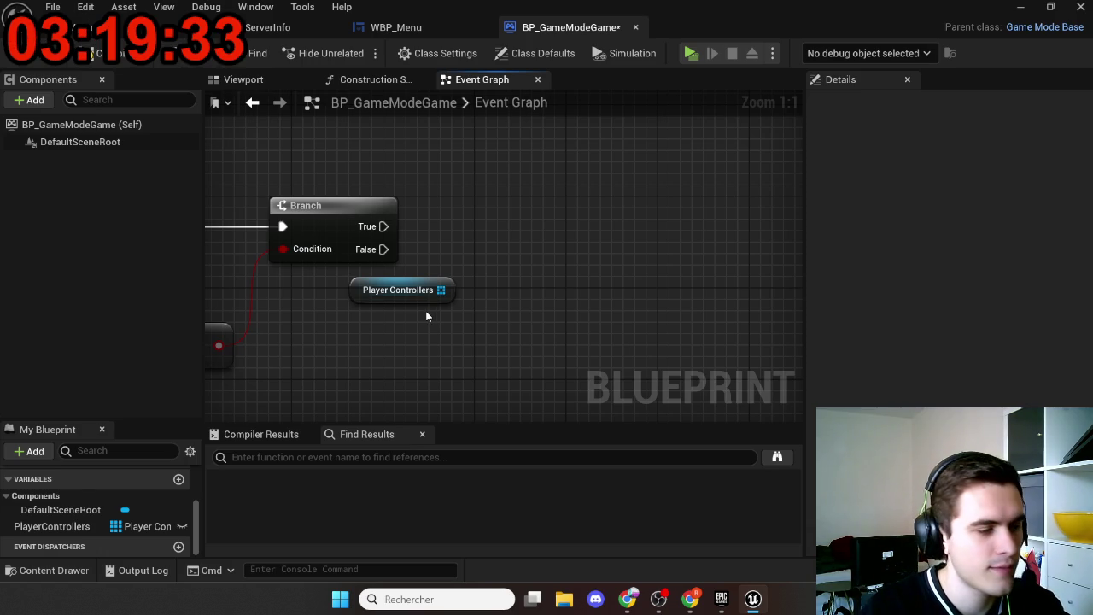
left_click_drag(362, 296, 339, 307)
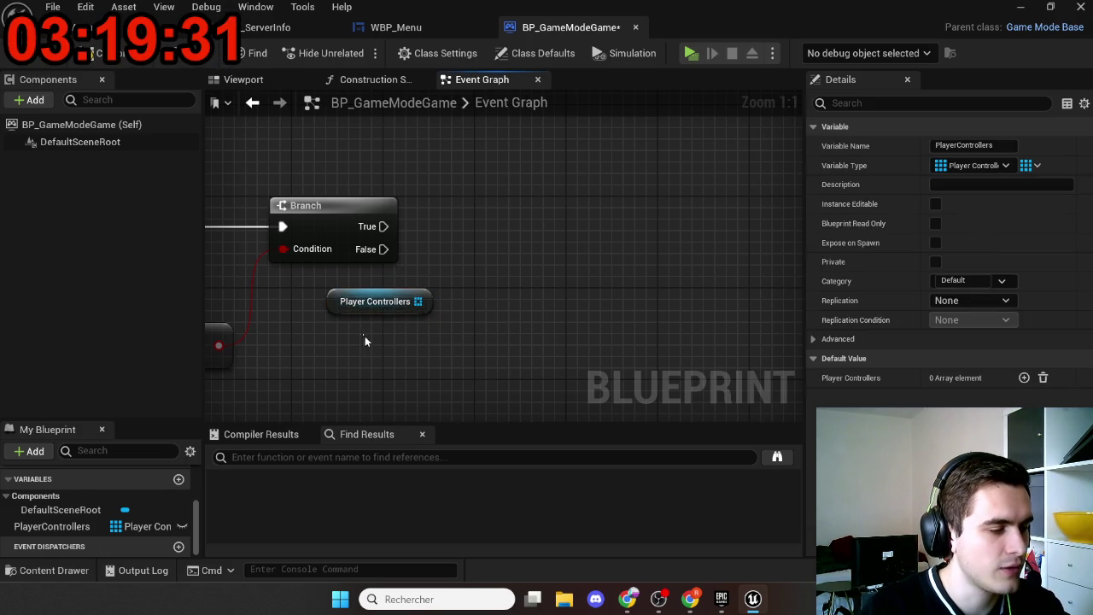
left_click(364, 339)
Step: Bring up the action menu for the Player Controllers array output
scroll(376, 342, "down", 4)
scroll(353, 336, "up", 5)
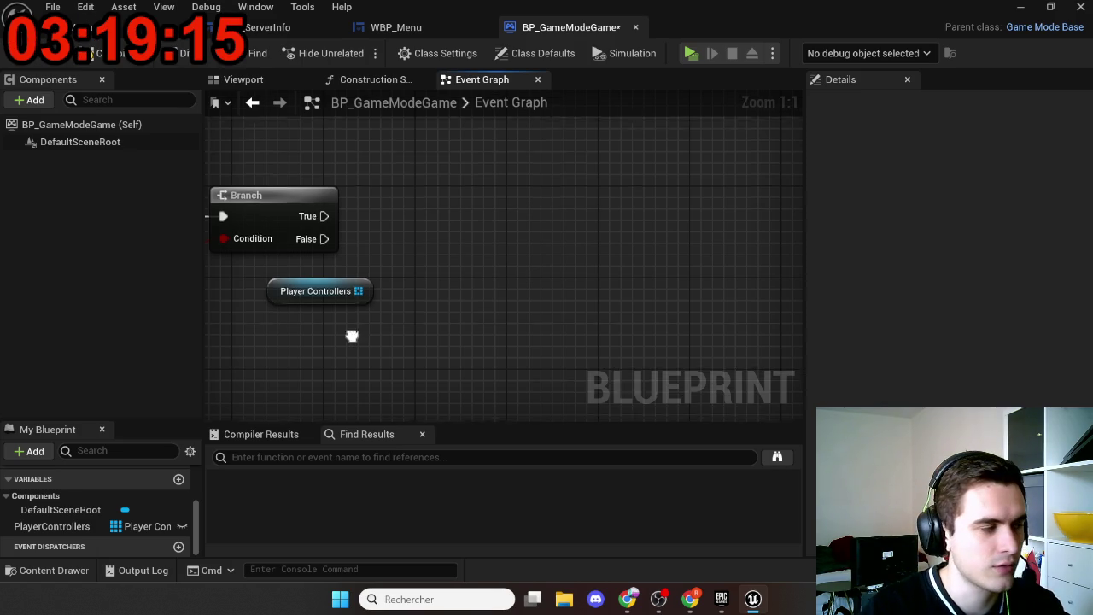
mouse_move(352, 337)
left_mouse_down()
mouse_move(419, 326)
mouse_move(449, 341)
left_mouse_up()
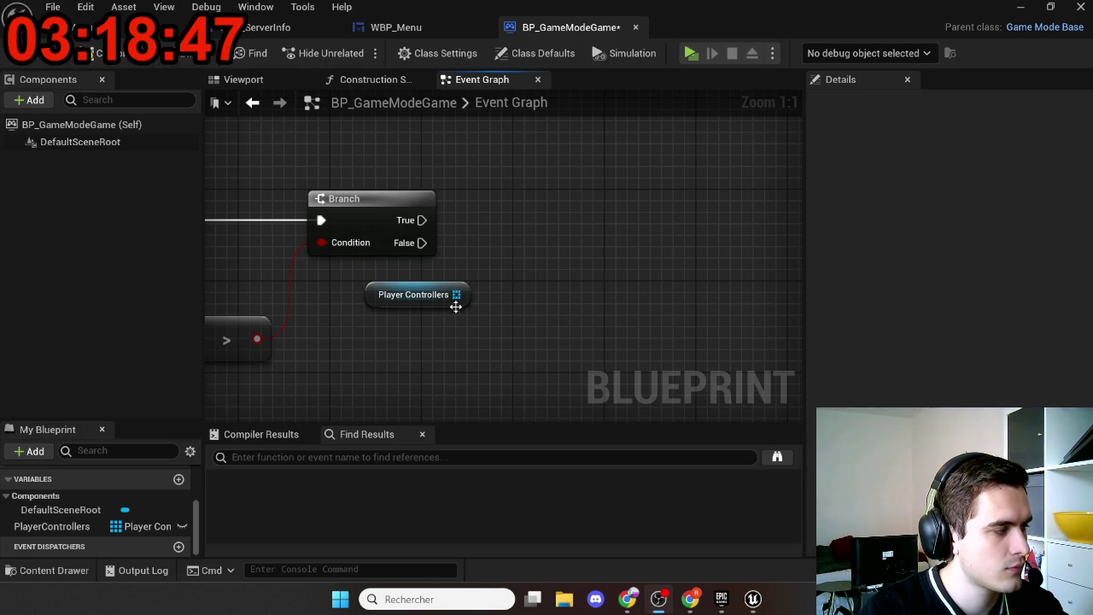
left_click_drag(456, 294, 515, 229)
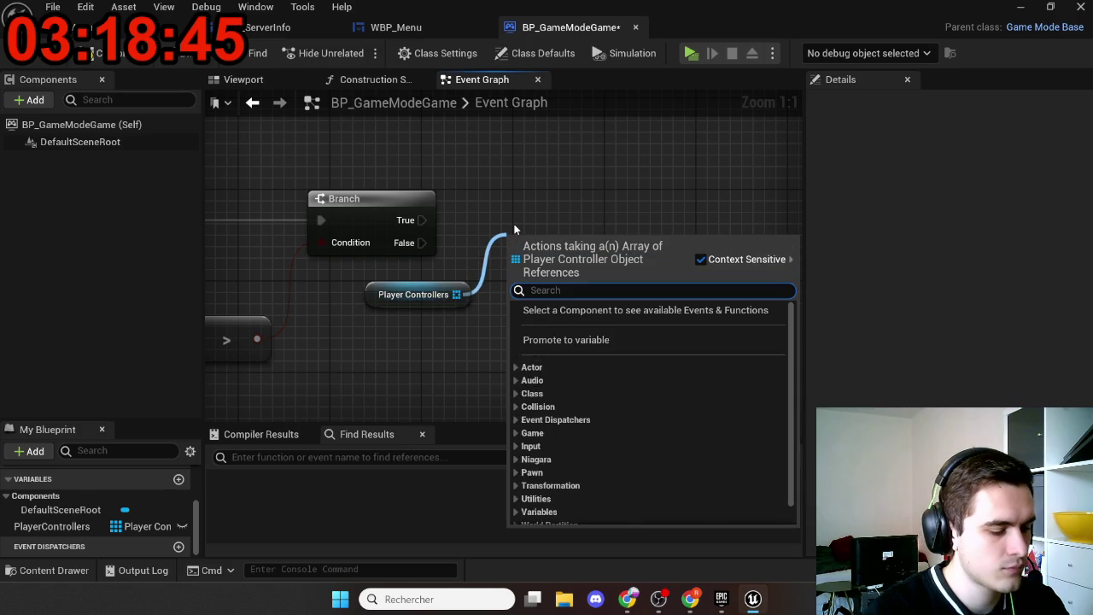
Step: Add a Reverse for Each Loop over Player Controllers, driven by the Branch's True output
type("reve")
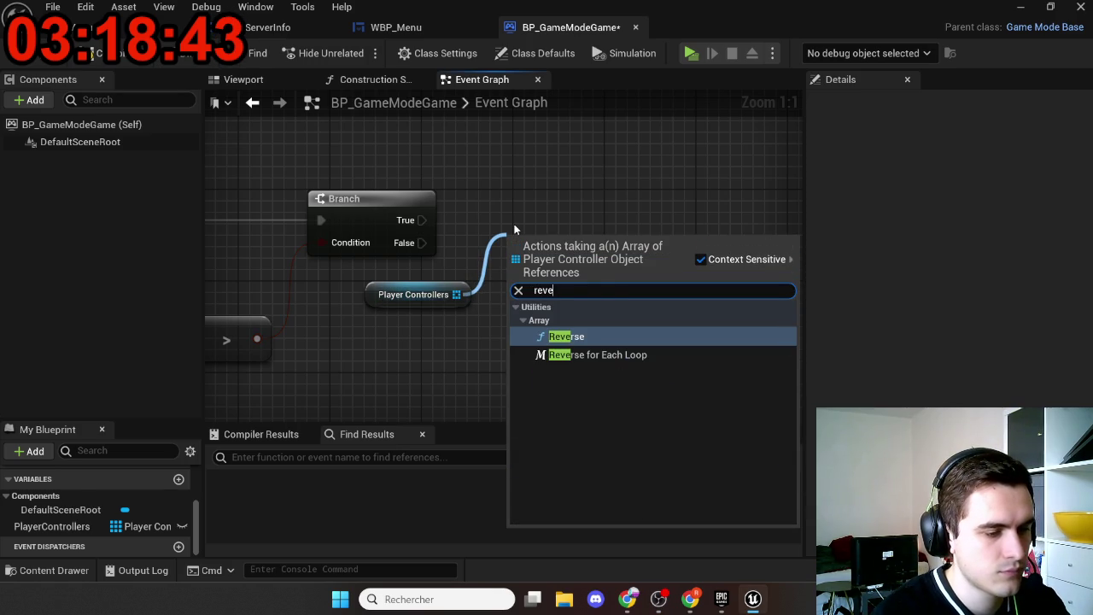
key("Down")
key("Return")
left_click_drag(513, 254, 422, 221)
left_click_drag(541, 234, 542, 200)
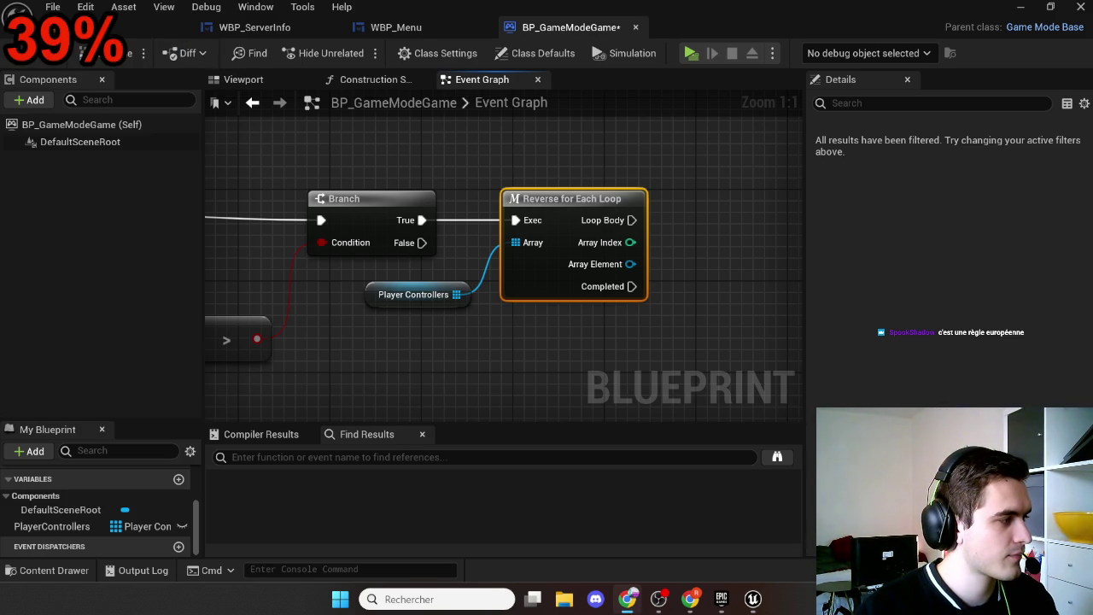
Step: Compare the loop's Array Index against Num Connections with a new >= node
left_click_drag(586, 366, 441, 360)
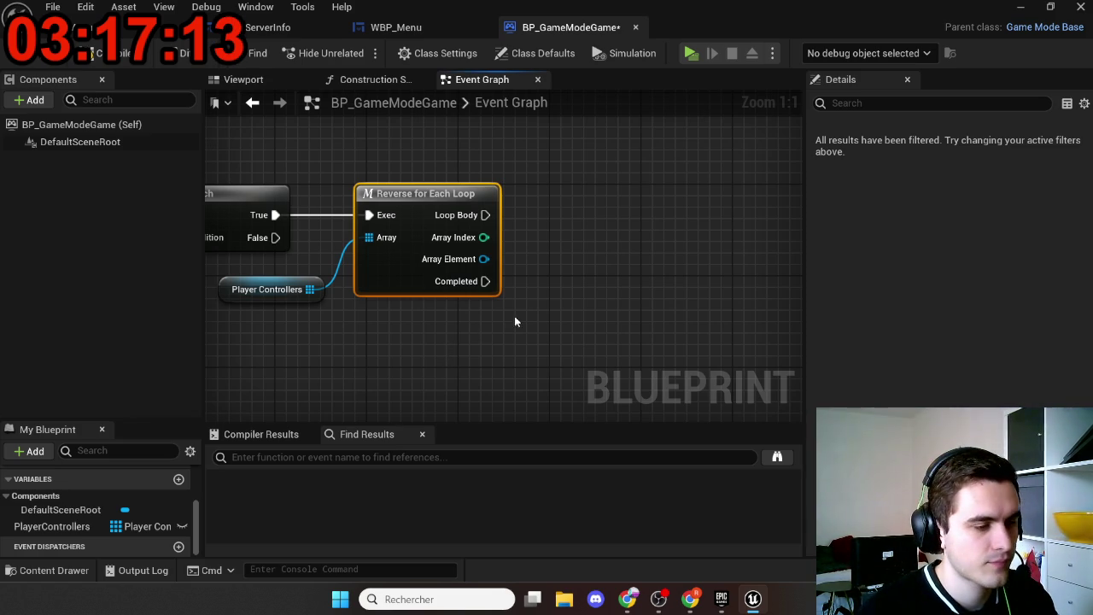
left_click_drag(514, 321, 438, 321)
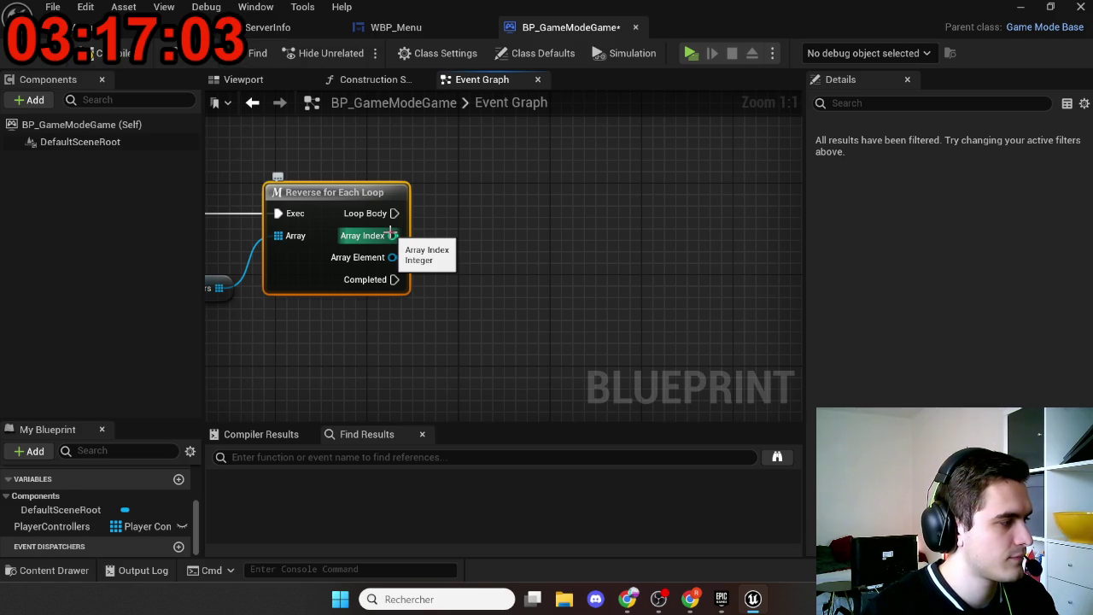
mouse_move(392, 235)
left_mouse_down()
mouse_move(443, 241)
mouse_move(466, 262)
left_mouse_up()
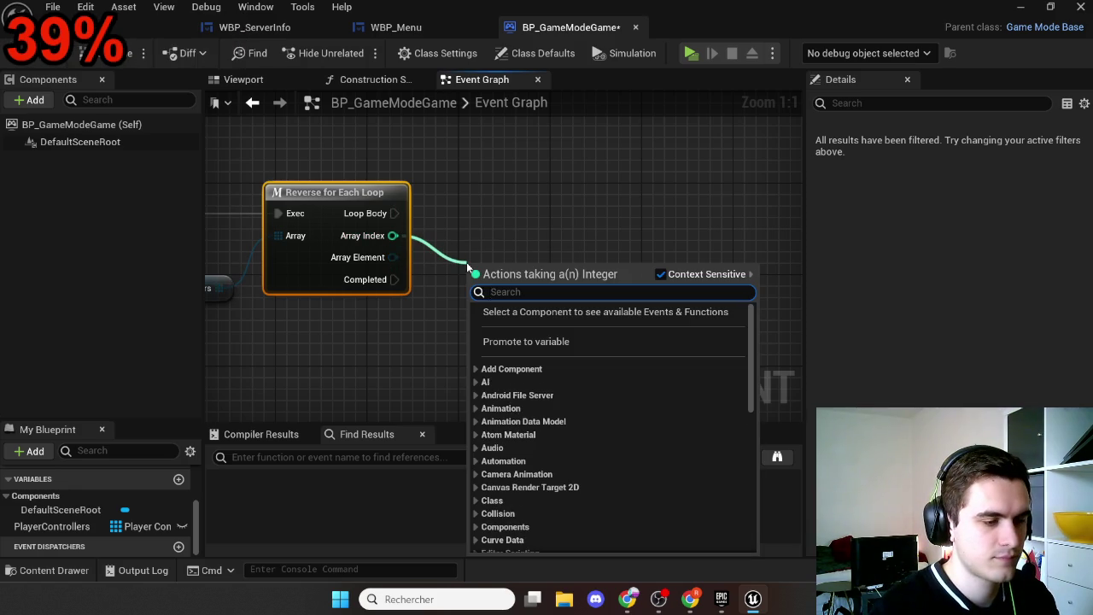
type(">")
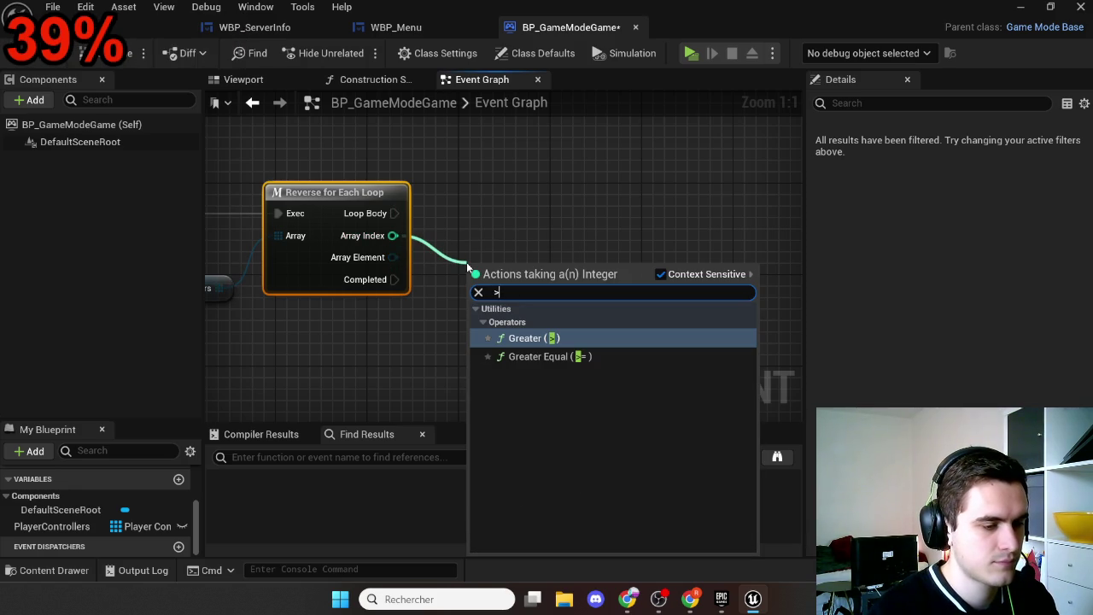
type("=")
key("Return")
scroll(415, 316, "down", 2)
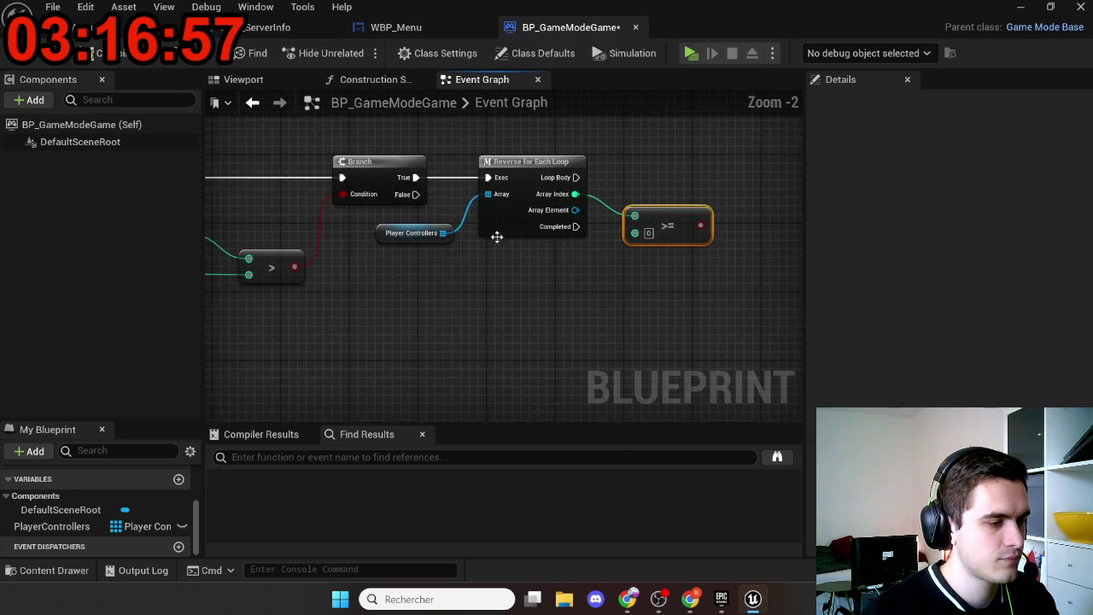
left_click_drag(495, 237, 659, 222)
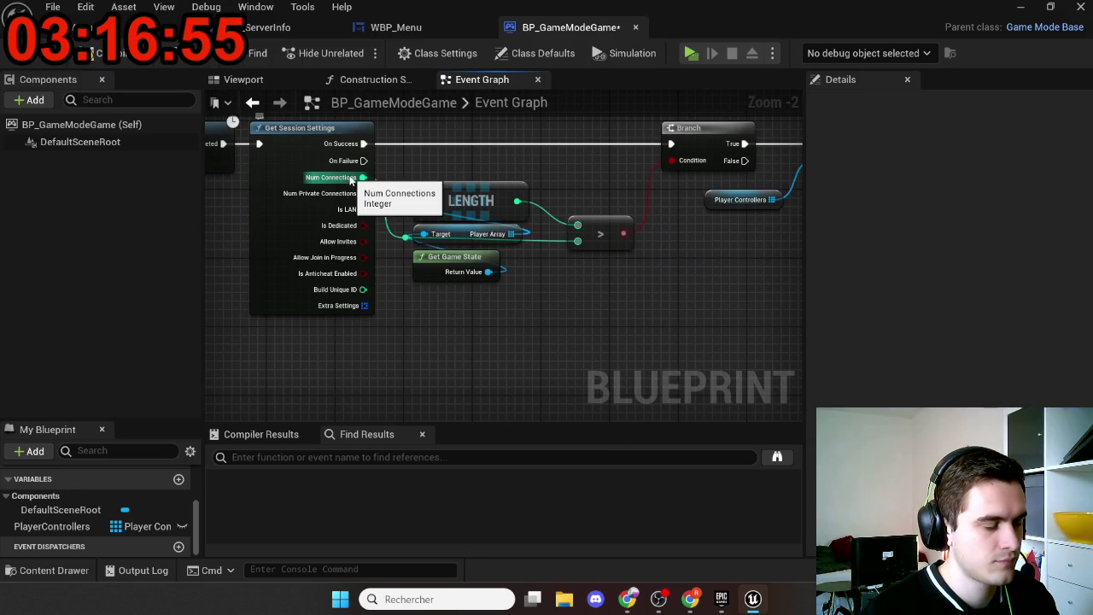
left_click_drag(361, 176, 577, 240)
left_click_drag(456, 322, 425, 341)
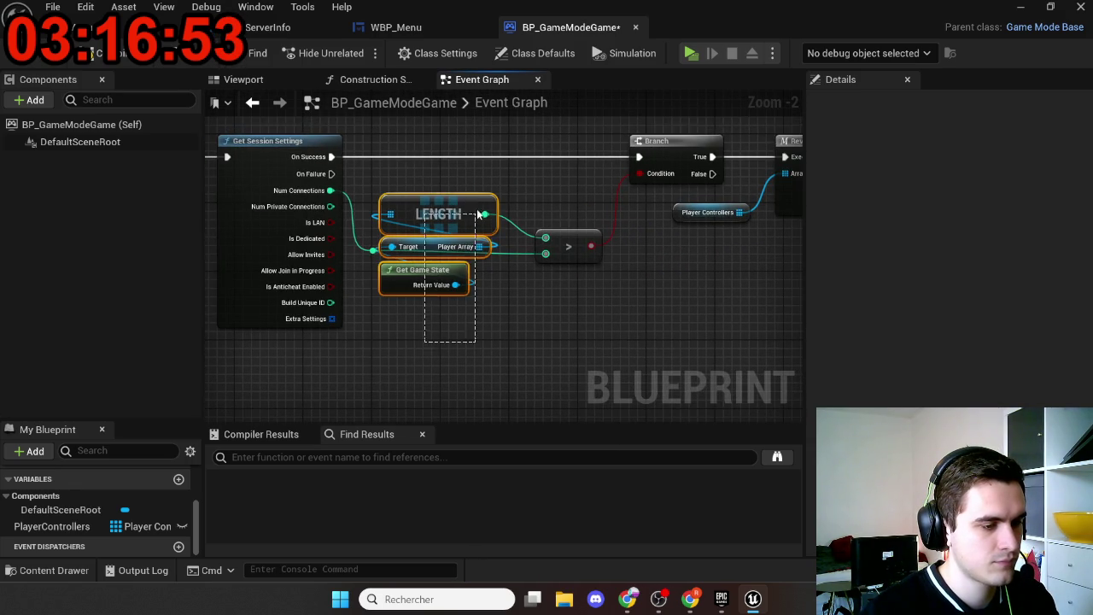
Step: Rearrange the Length and > nodes and add reroute points to tidy the long wires
left_click_drag(565, 263, 565, 348)
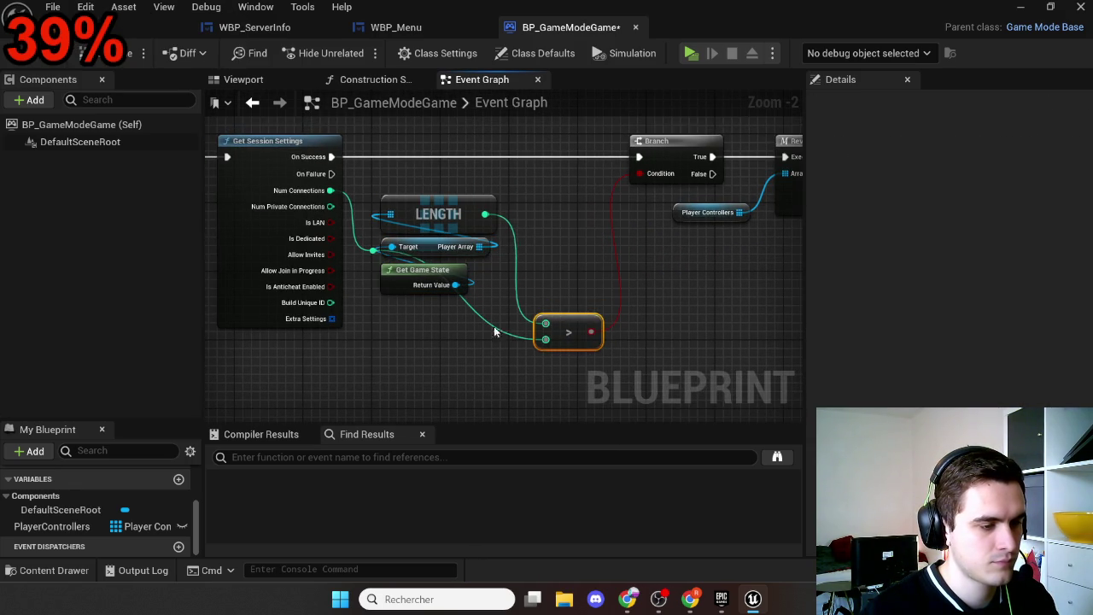
left_click_drag(508, 299, 376, 200)
left_click_drag(450, 214, 493, 197)
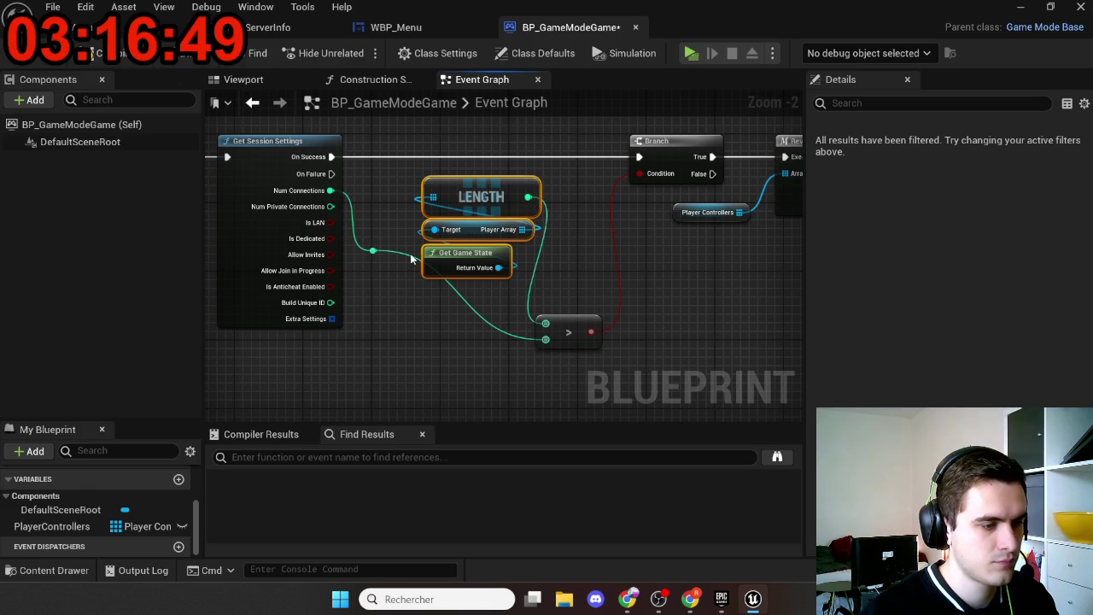
mouse_move(375, 252)
left_mouse_down()
mouse_move(419, 346)
mouse_move(402, 336)
mouse_move(841, 245)
mouse_move(632, 217)
left_mouse_up()
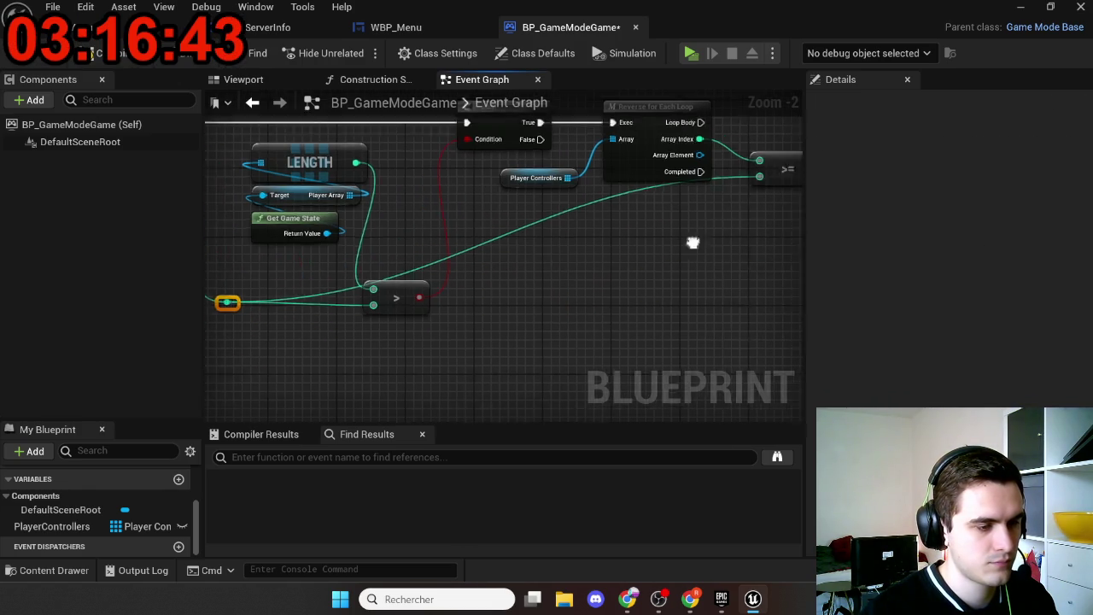
double_click(539, 228)
mouse_move(543, 232)
left_mouse_down()
mouse_move(414, 346)
mouse_move(415, 329)
mouse_move(664, 324)
mouse_move(715, 342)
left_mouse_up()
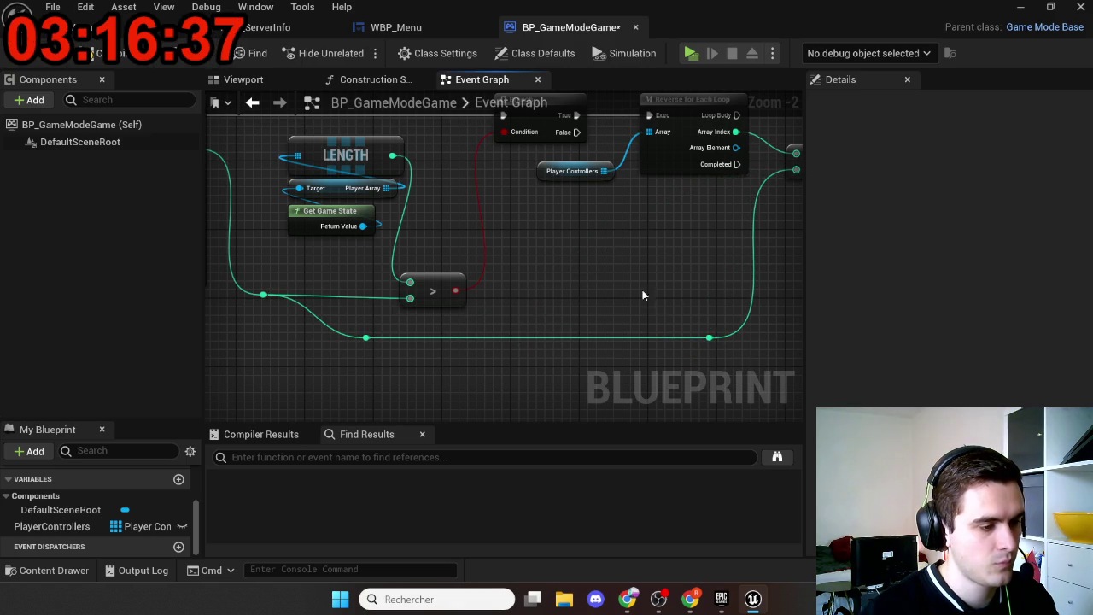
scroll(697, 298, "down", 2)
scroll(439, 329, "up", 1)
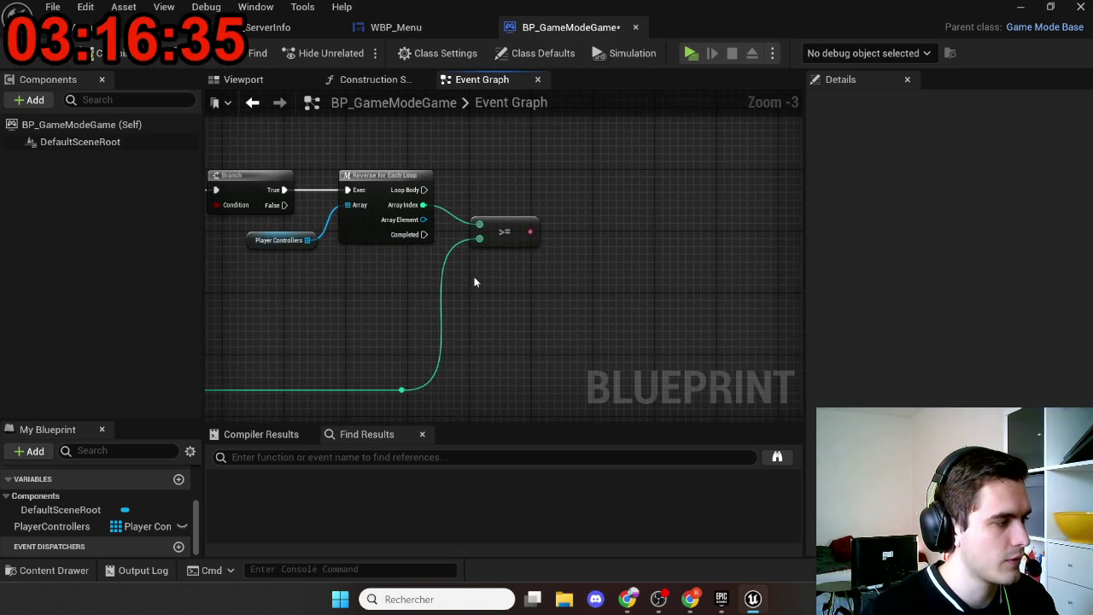
scroll(402, 273, "up", 3)
left_click_drag(414, 260, 483, 189)
Step: Add a Branch on the >= result from Loop Body, with Kick Player on True
type("br")
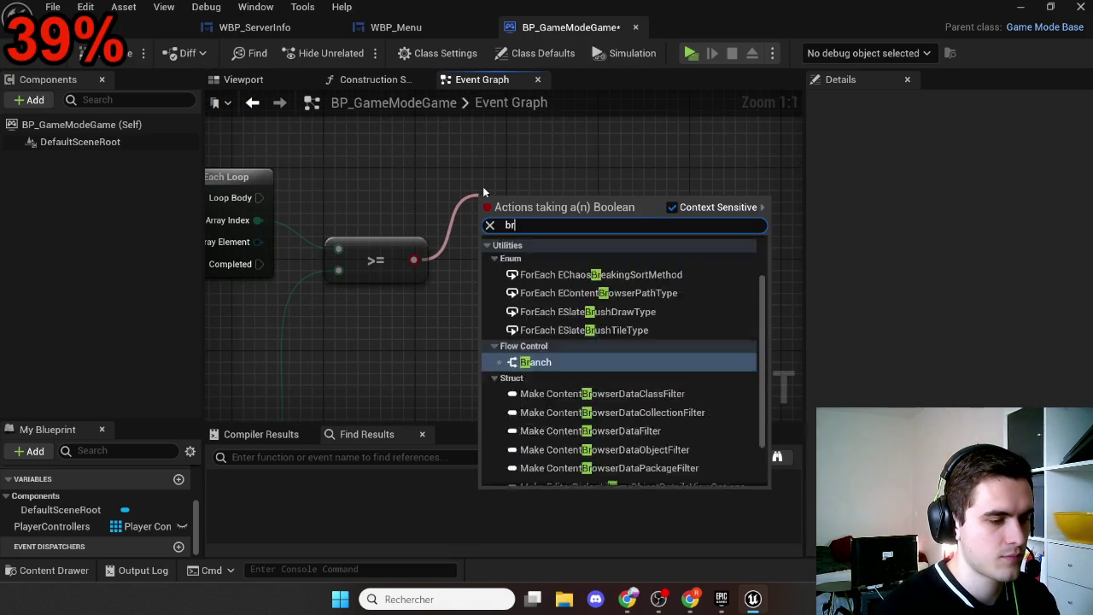
key("Return")
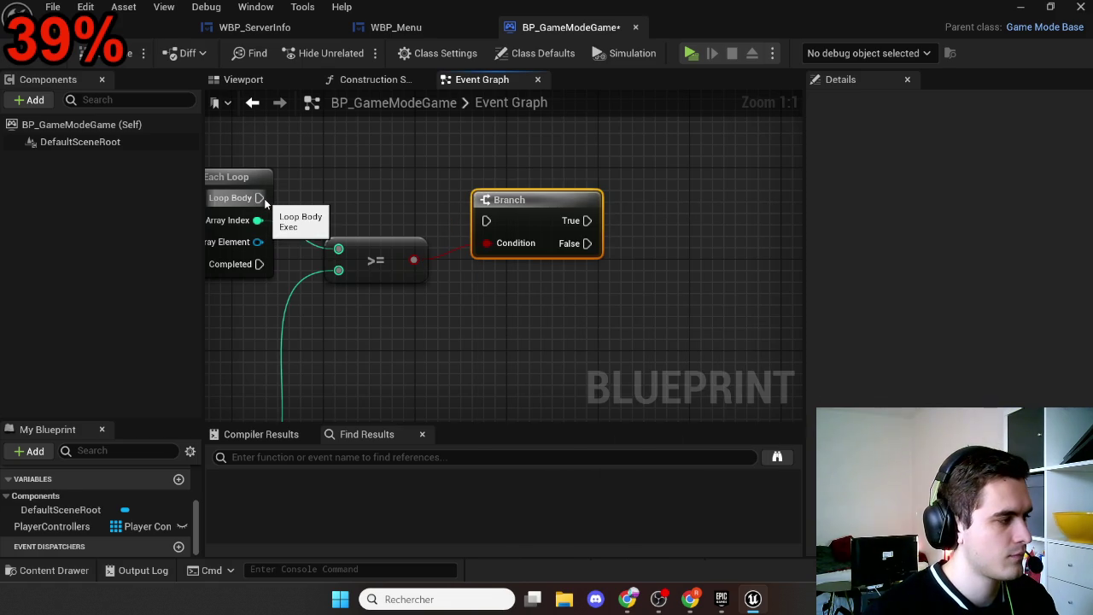
mouse_move(265, 199)
left_mouse_down()
mouse_move(523, 221)
mouse_move(486, 221)
left_mouse_up()
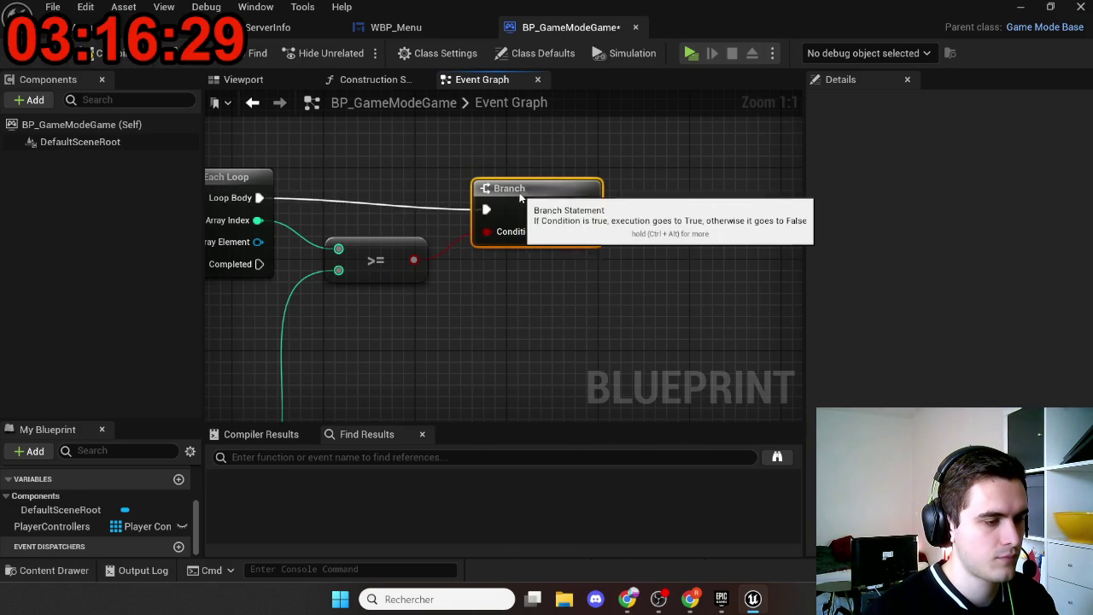
left_click_drag(587, 197, 651, 199)
type("kick")
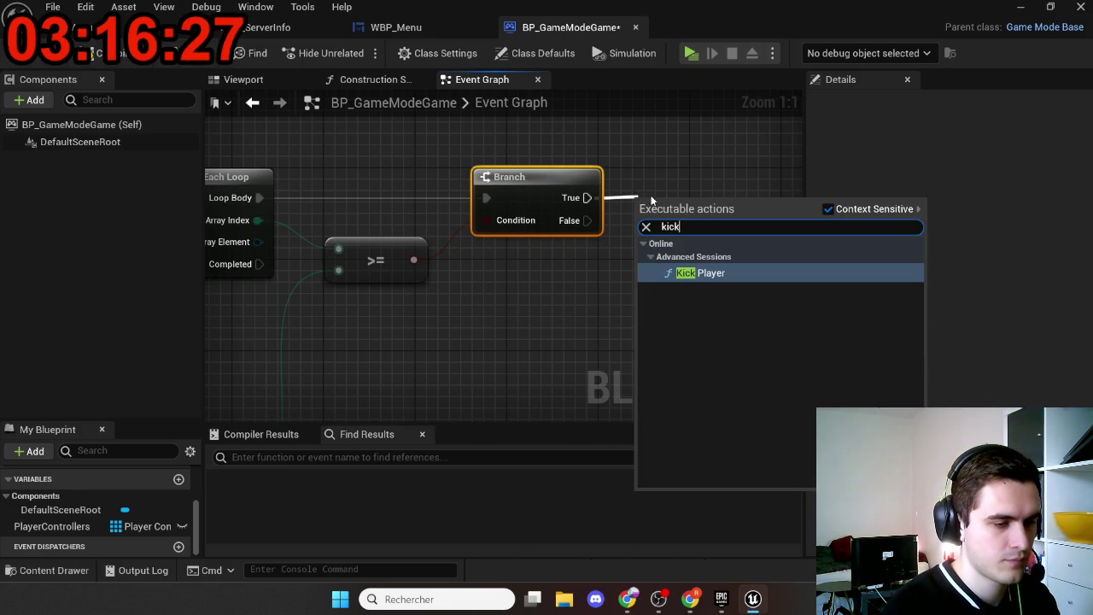
key("Return")
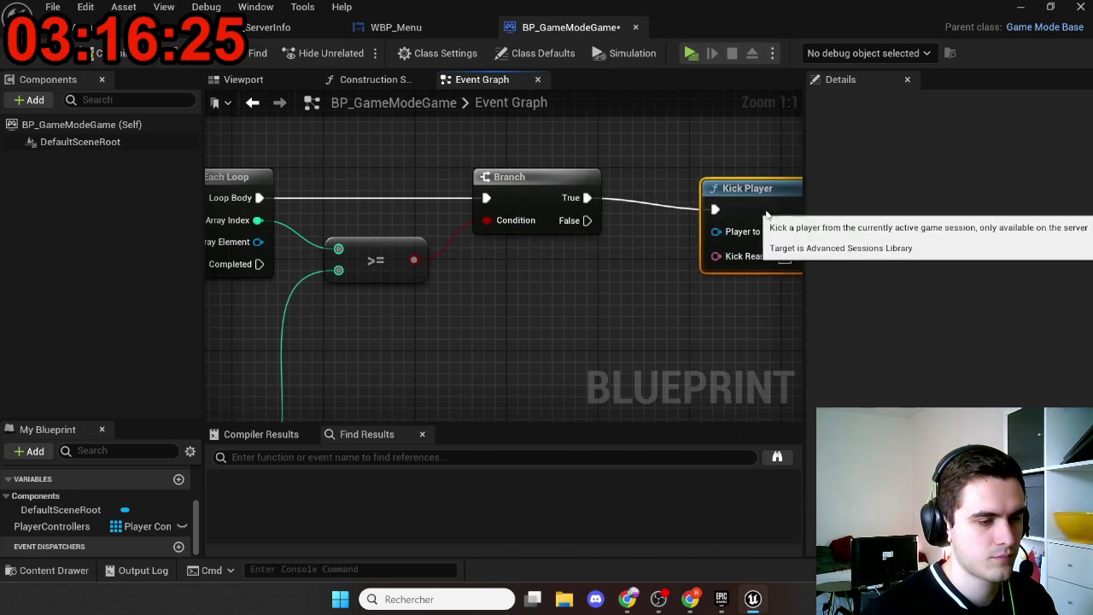
Step: Feed the loop's Array Element into Player to Kick, routed through two reroute points
scroll(654, 293, "down", 1)
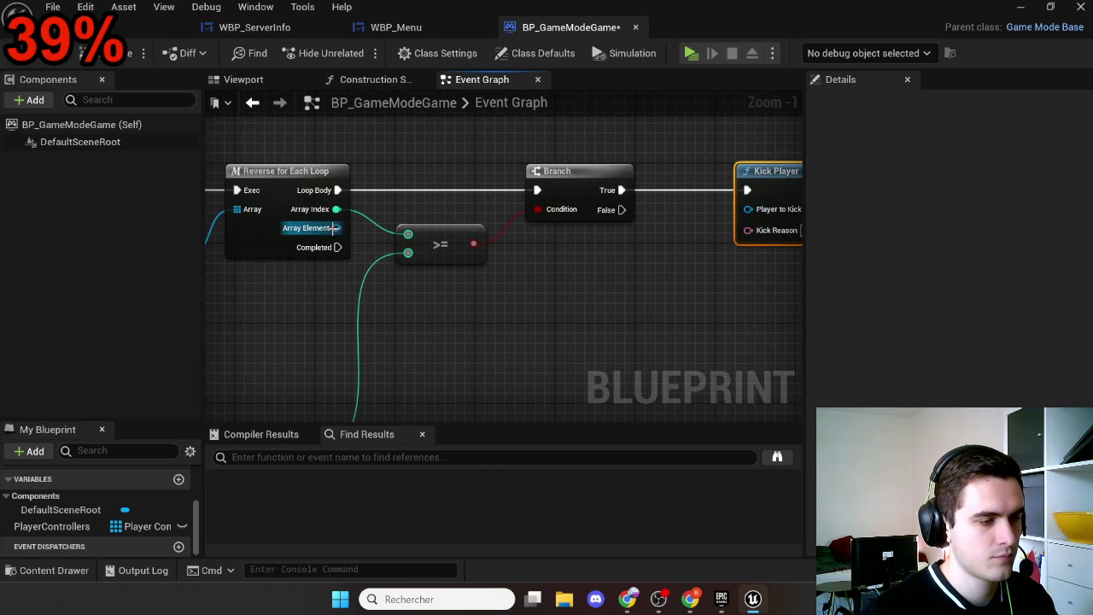
mouse_move(337, 228)
left_mouse_down()
mouse_move(767, 214)
mouse_move(749, 209)
left_mouse_up()
mouse_move(675, 230)
left_mouse_down()
mouse_move(341, 242)
mouse_move(336, 228)
left_mouse_up()
double_click(660, 211)
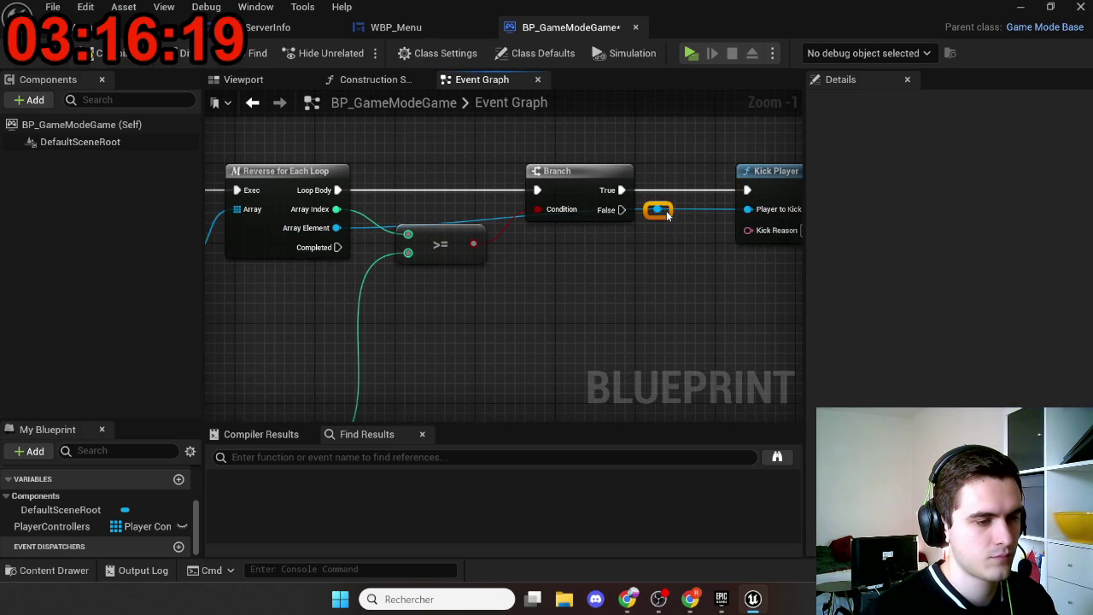
mouse_move(659, 210)
left_mouse_down()
mouse_move(387, 280)
mouse_move(683, 293)
mouse_move(598, 339)
mouse_move(578, 239)
left_mouse_up()
double_click(448, 276)
Step: Set Kick Reason to 'Serveur Complete', add the comment 'kick reason n'est pas utilisé ailleurs', and save
type("erv")
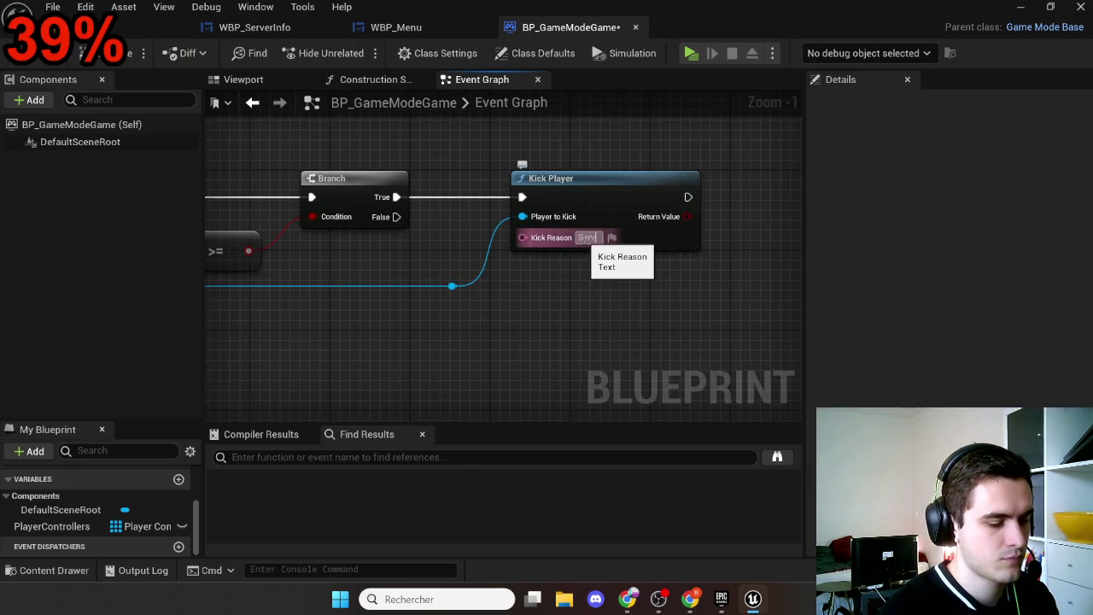
type("eur Complete")
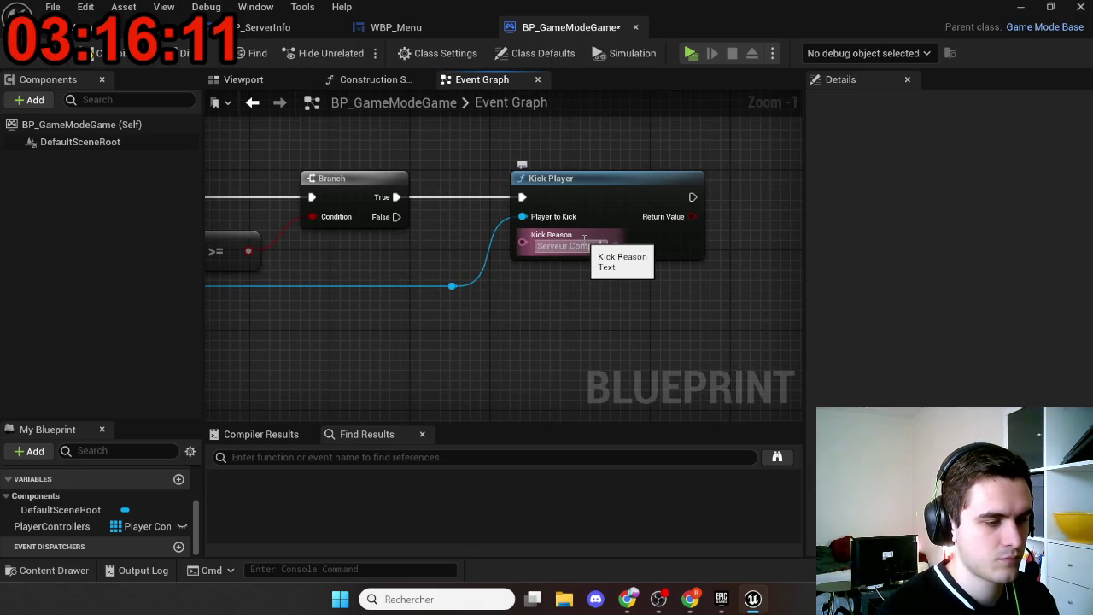
key("Return")
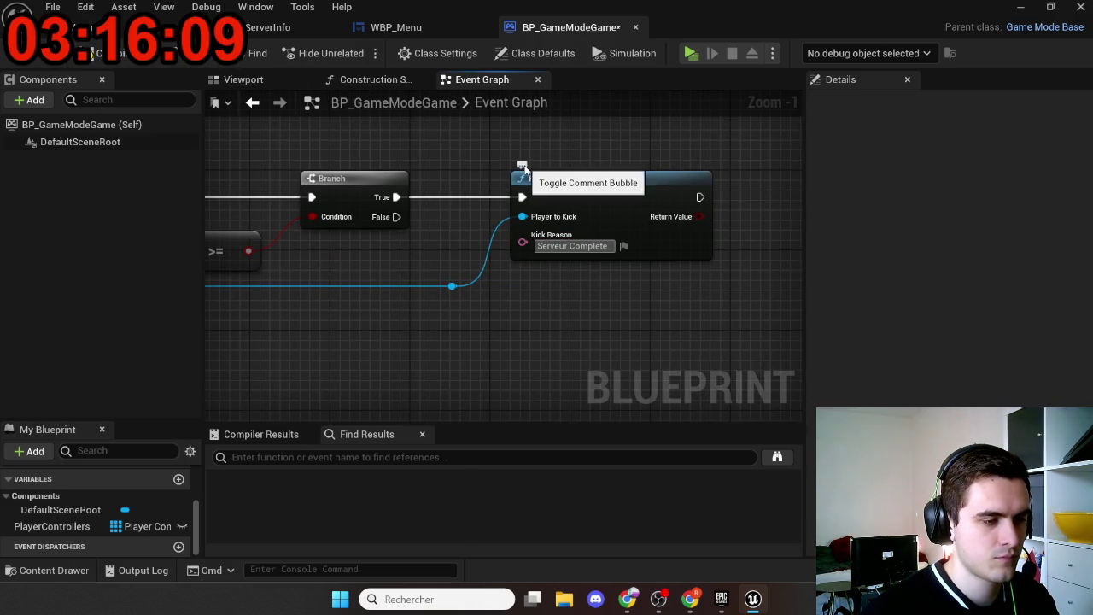
type("kick")
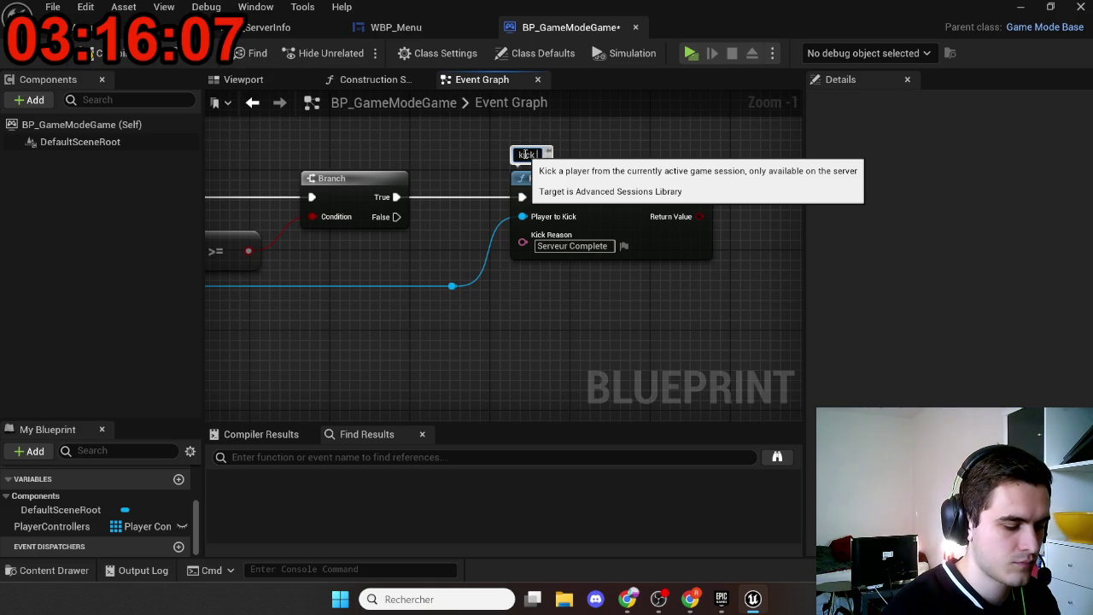
type(" reason")
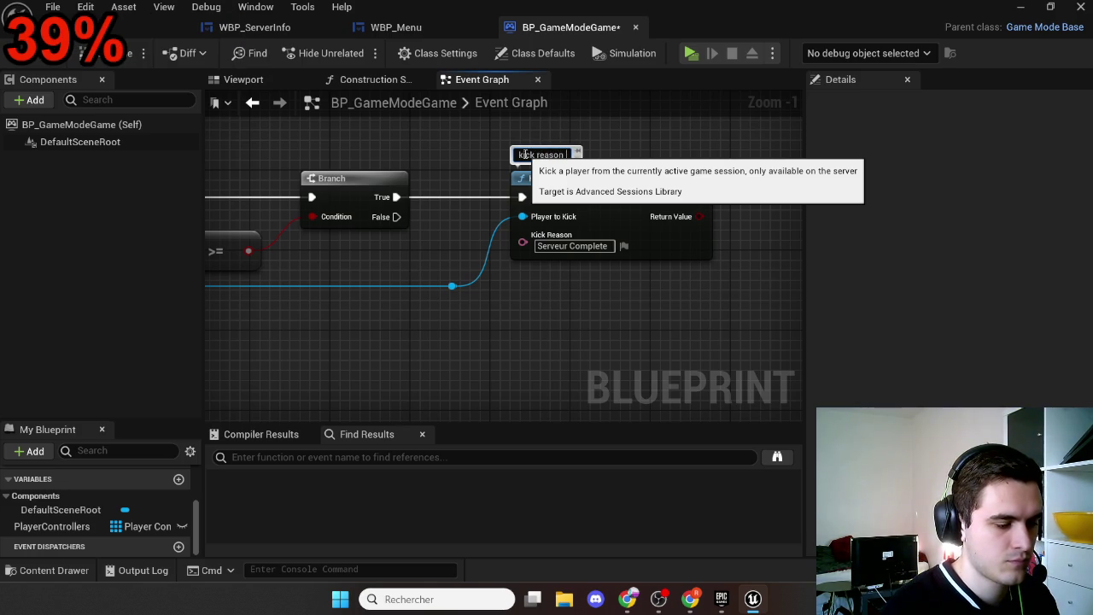
type(" n'est pas")
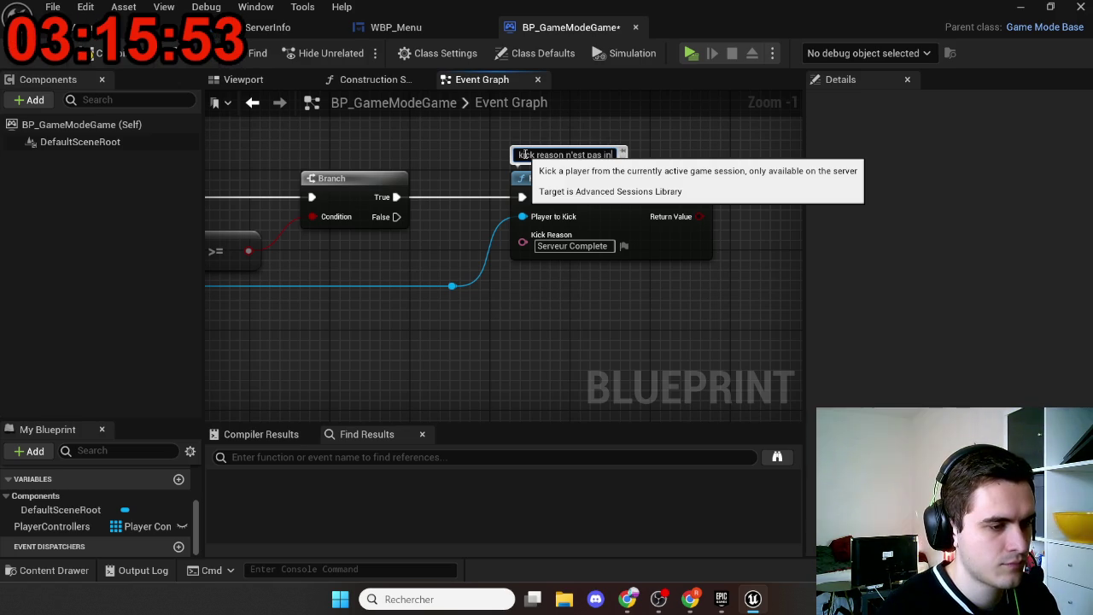
type("util")
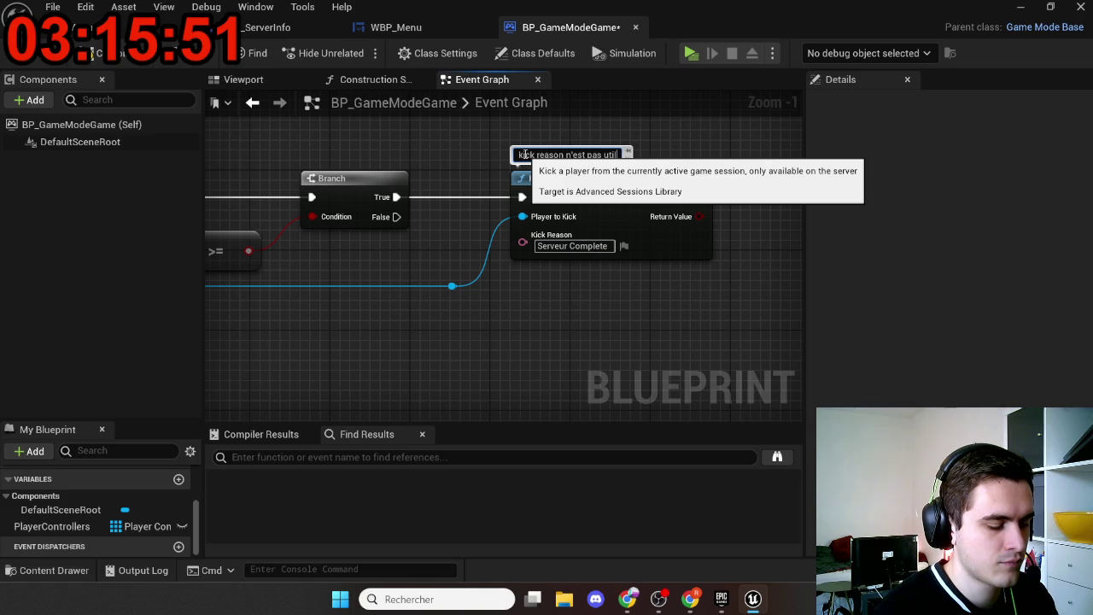
type("isé aille")
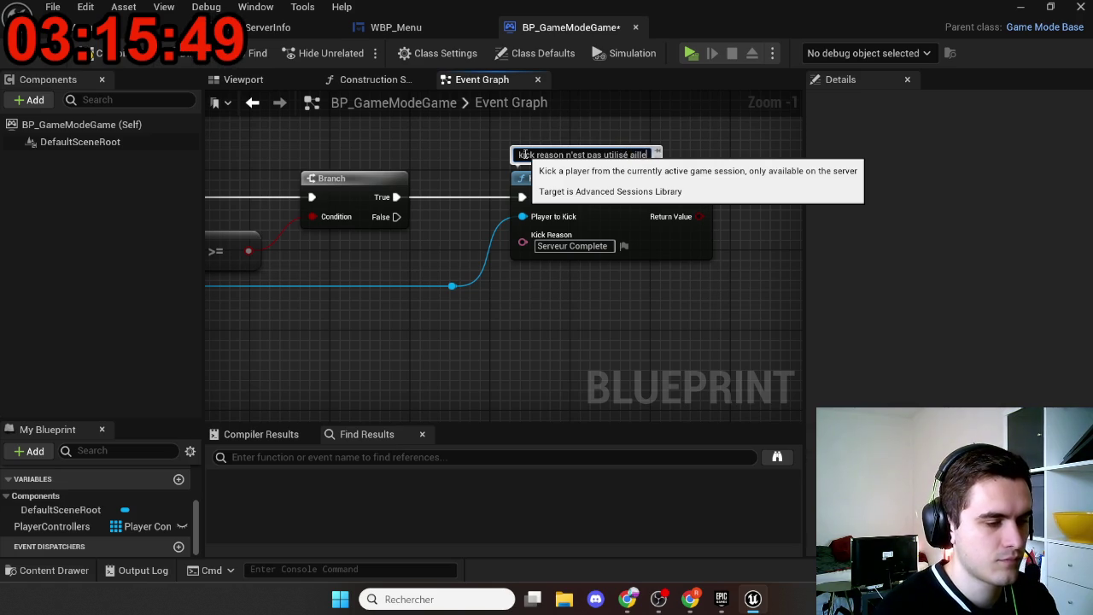
type("urs")
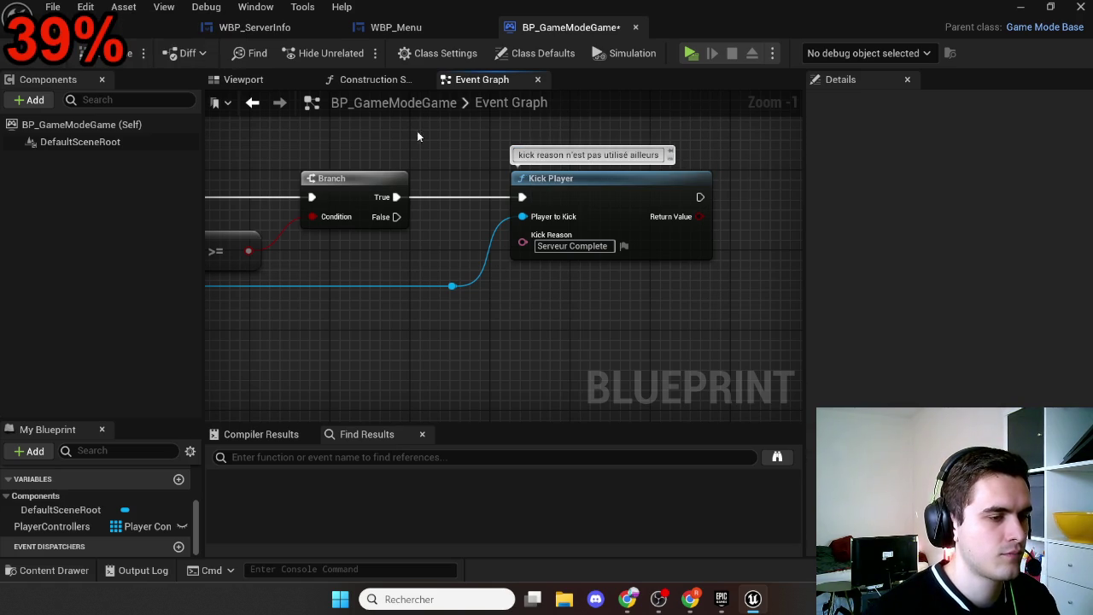
key("ctrl+s")
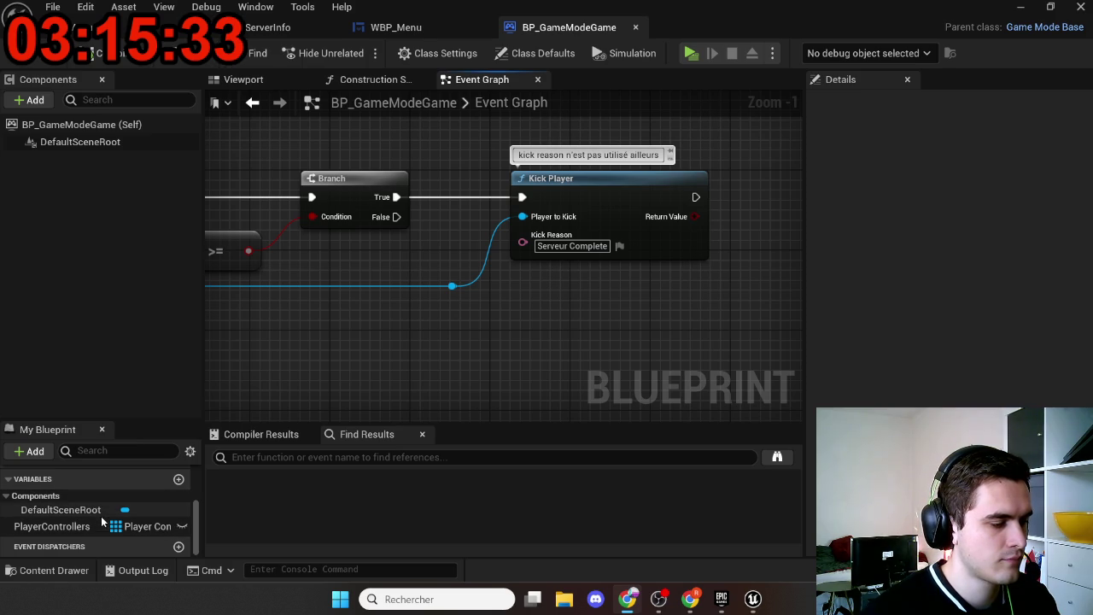
Step: Search 'log' among the overridable functions and add the OnLogout event
scroll(102, 525, "up", 3)
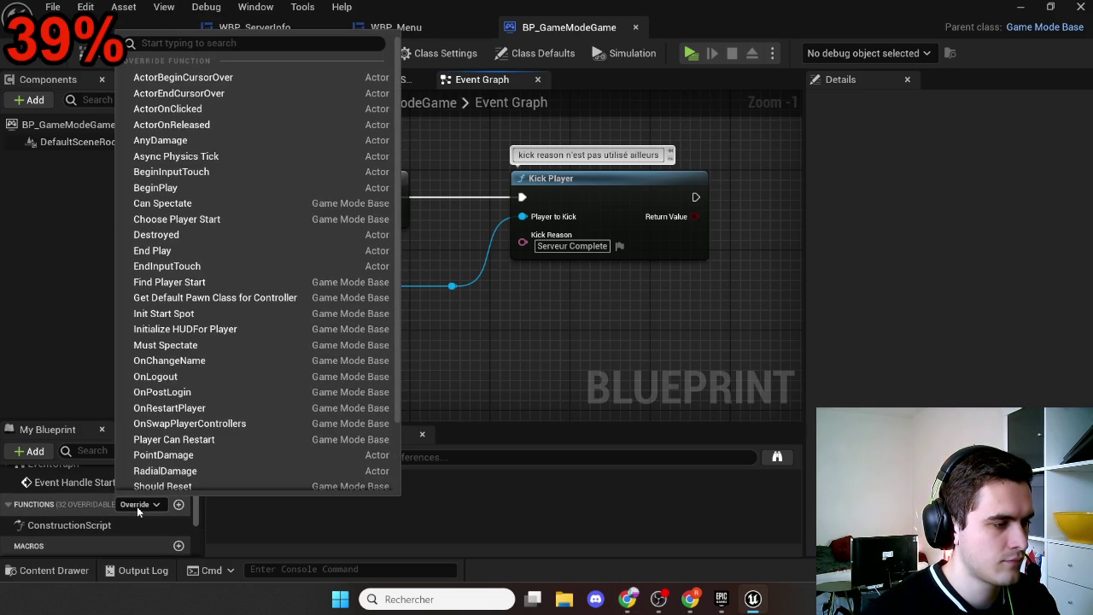
left_click(167, 43)
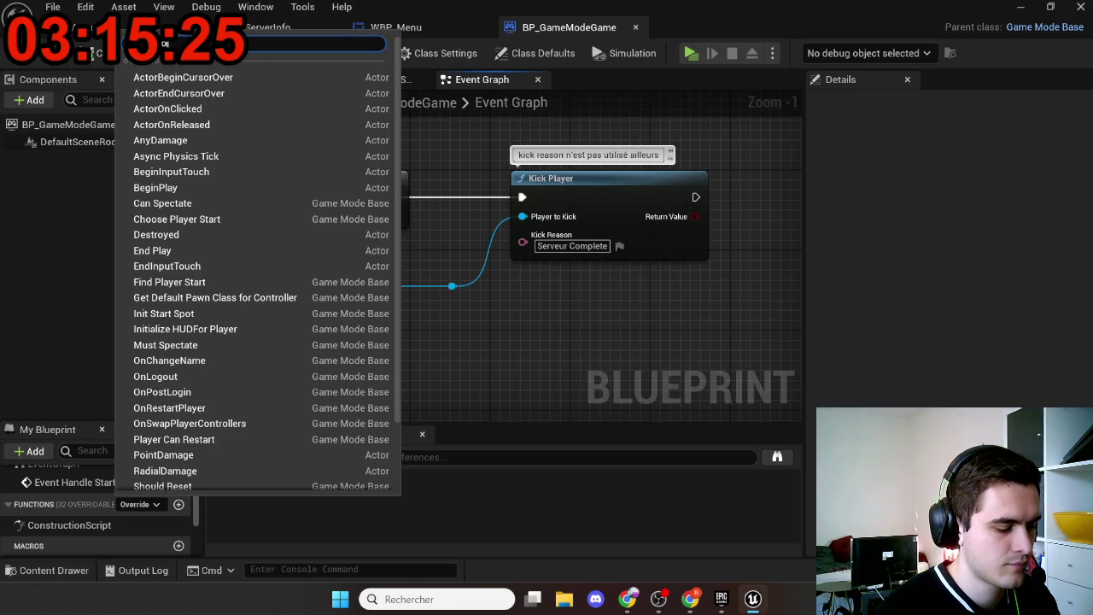
type("on lo")
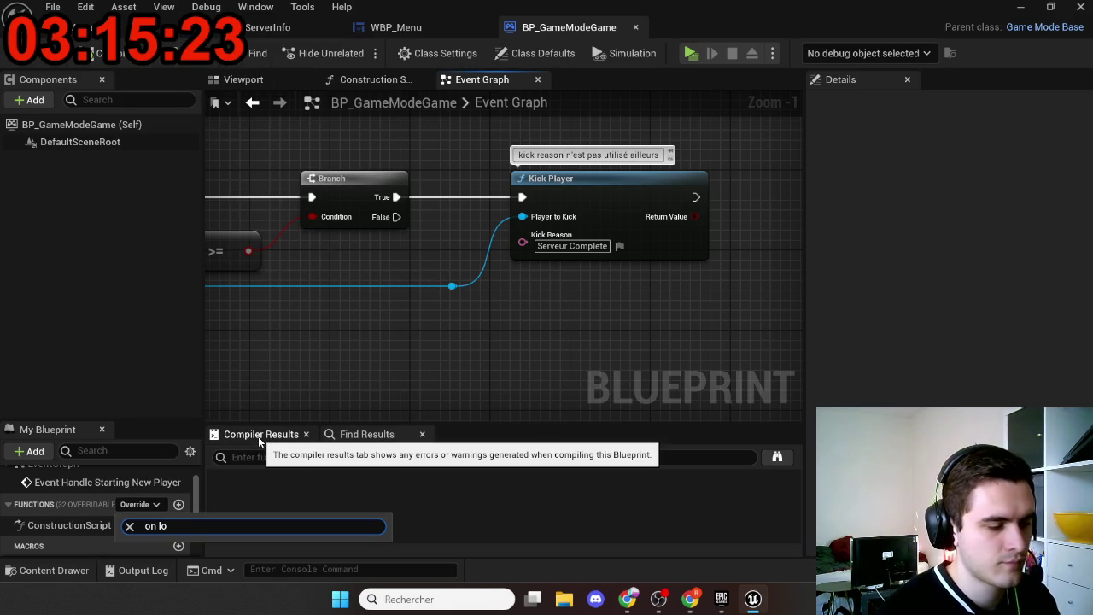
key("BackSpace")
key("BackSpace")
key("BackSpace")
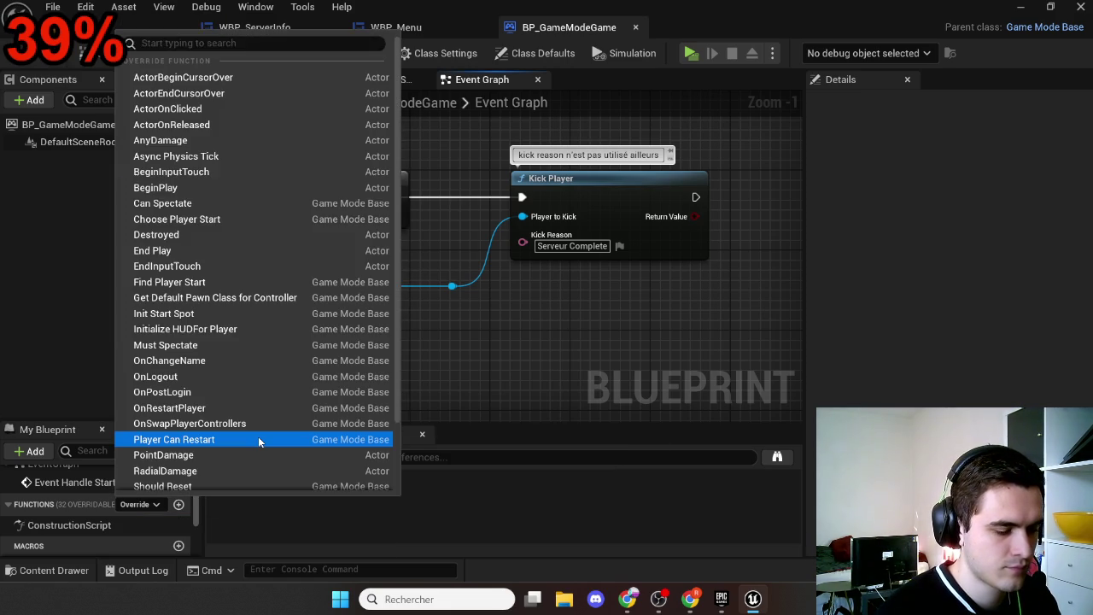
type("log")
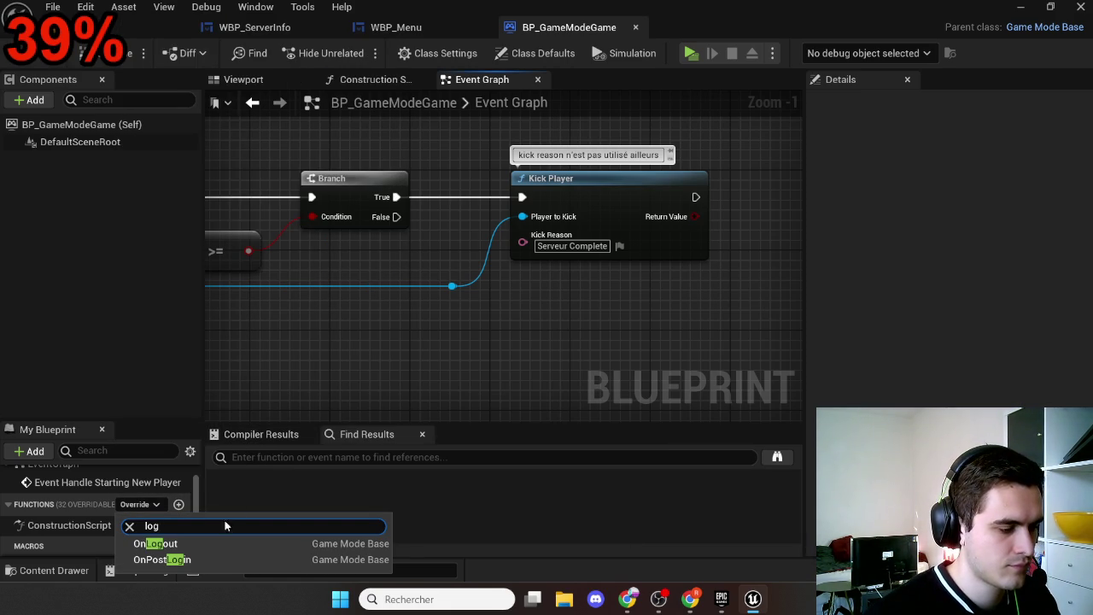
left_click(162, 543)
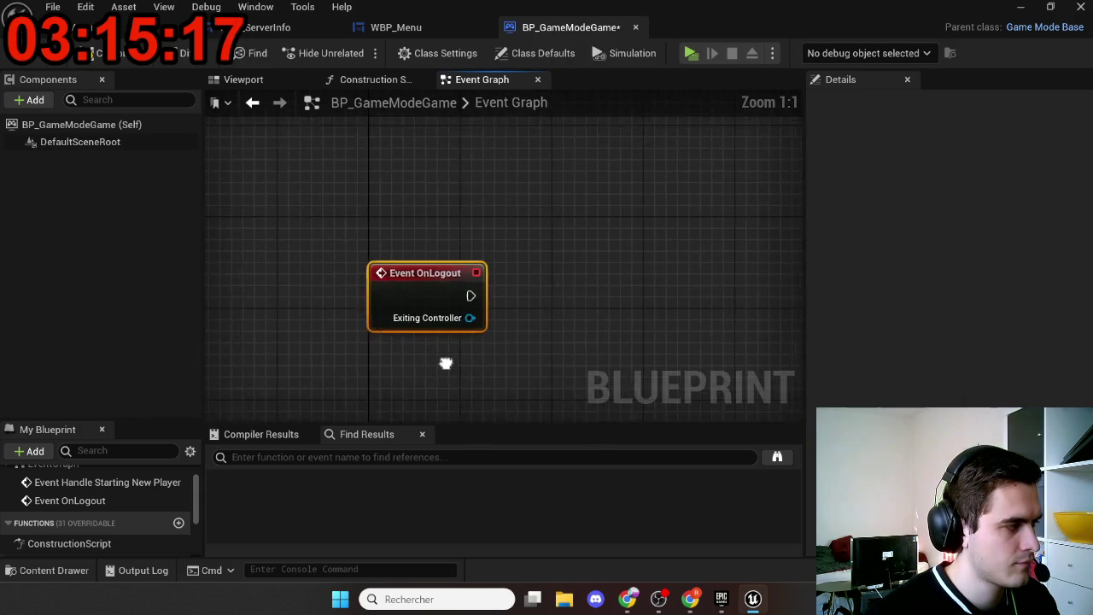
scroll(445, 362, "down", 7)
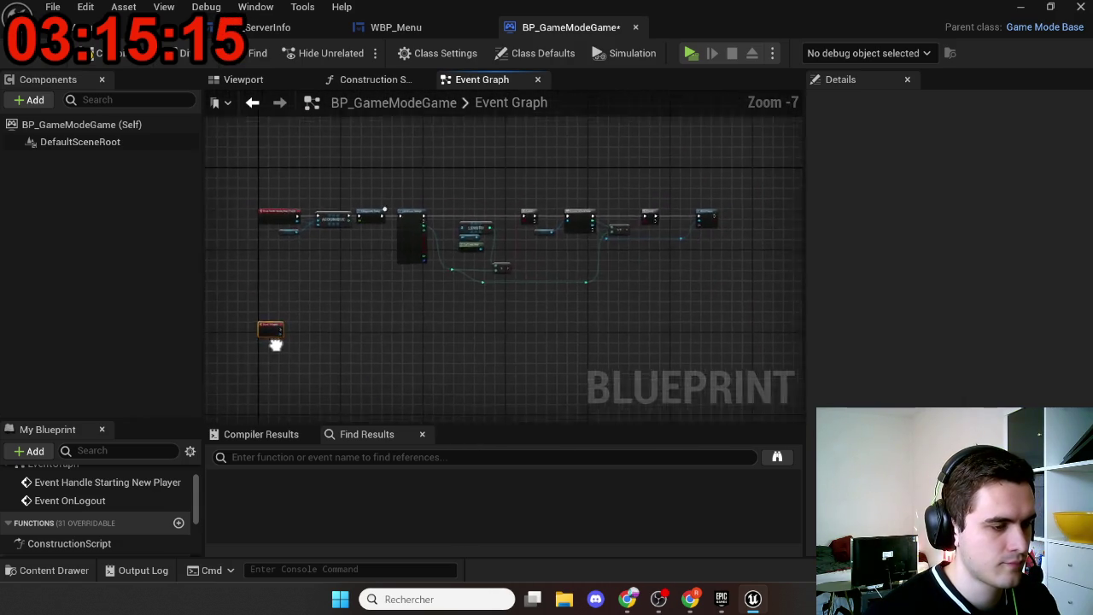
scroll(276, 344, "down", 1)
Step: Wrap all existing nodes in a dark grey CheckMaxPlayer comment shown when zoomed out
mouse_move(256, 199)
left_mouse_down()
mouse_move(588, 318)
mouse_move(725, 336)
left_mouse_up()
key("c")
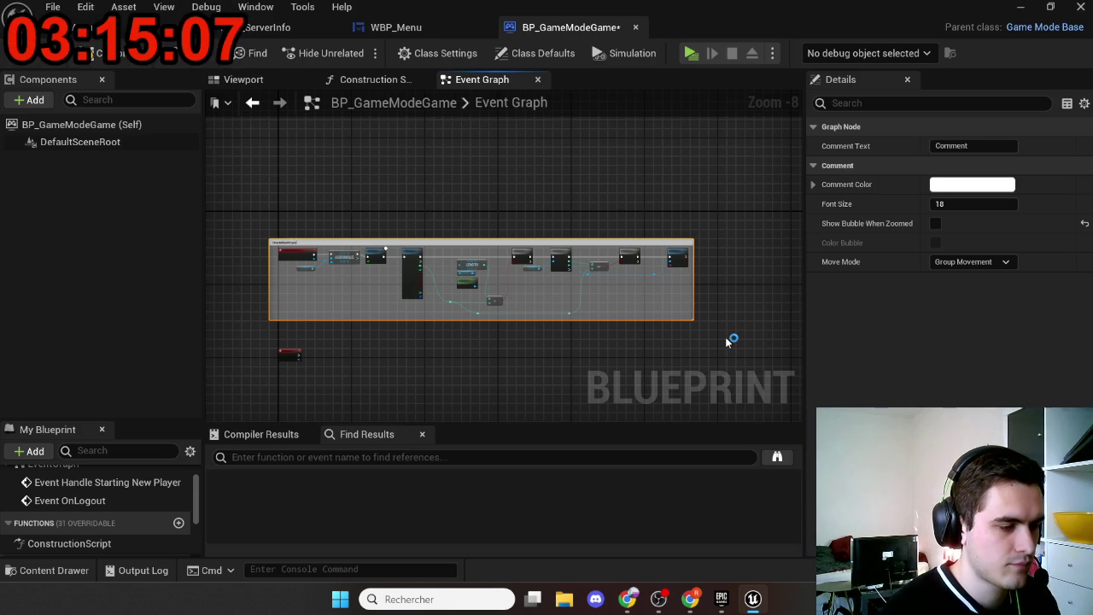
type("CheckMaxPlayer")
left_click(969, 184)
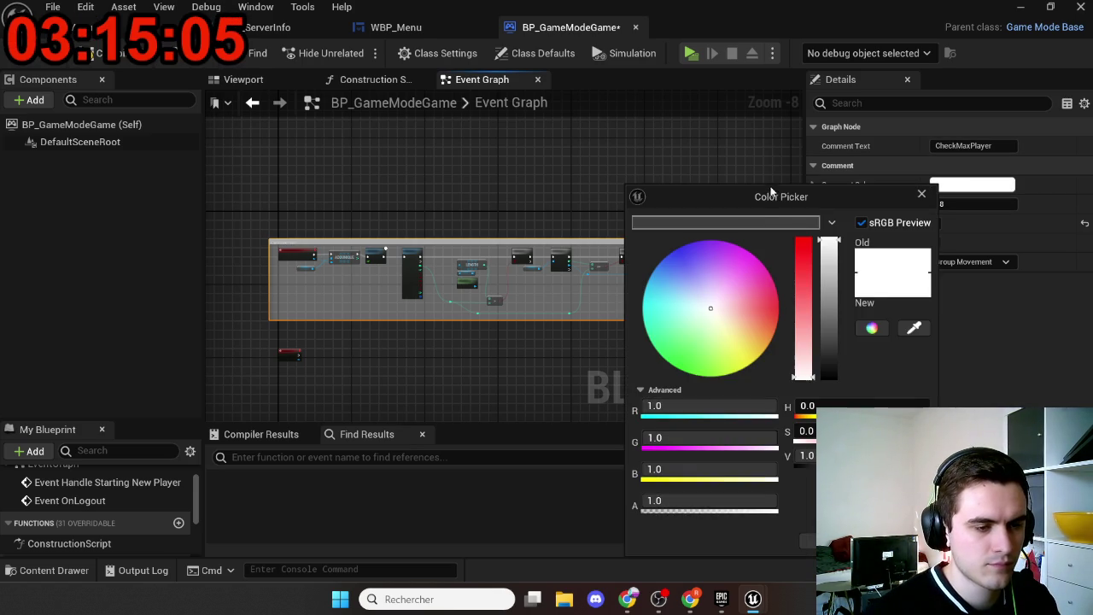
left_click(759, 224)
left_click(807, 541)
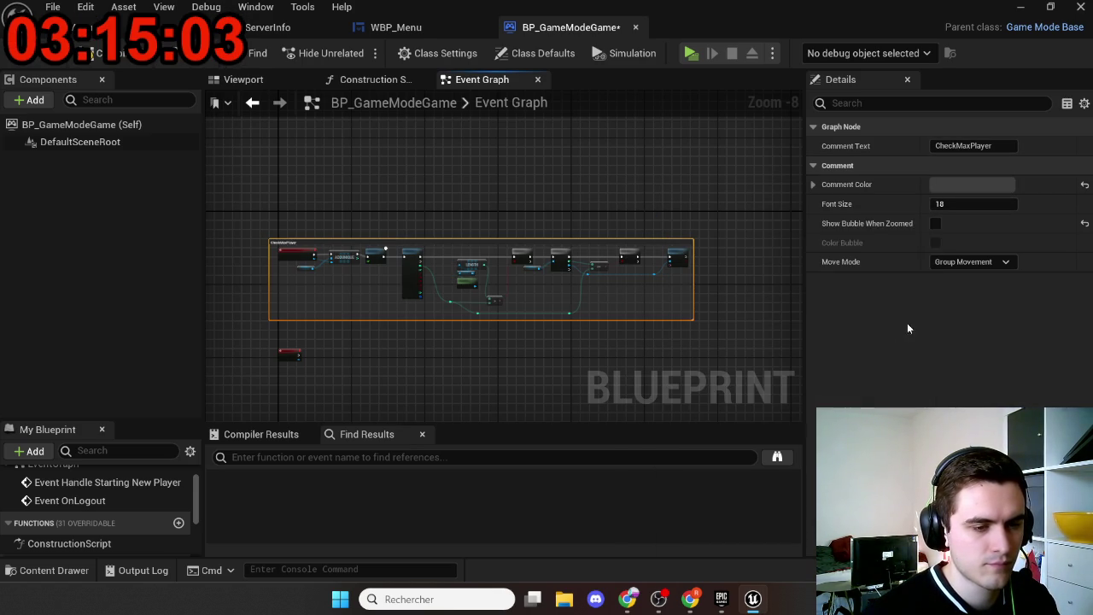
left_click(936, 223)
scroll(492, 273, "up", 10)
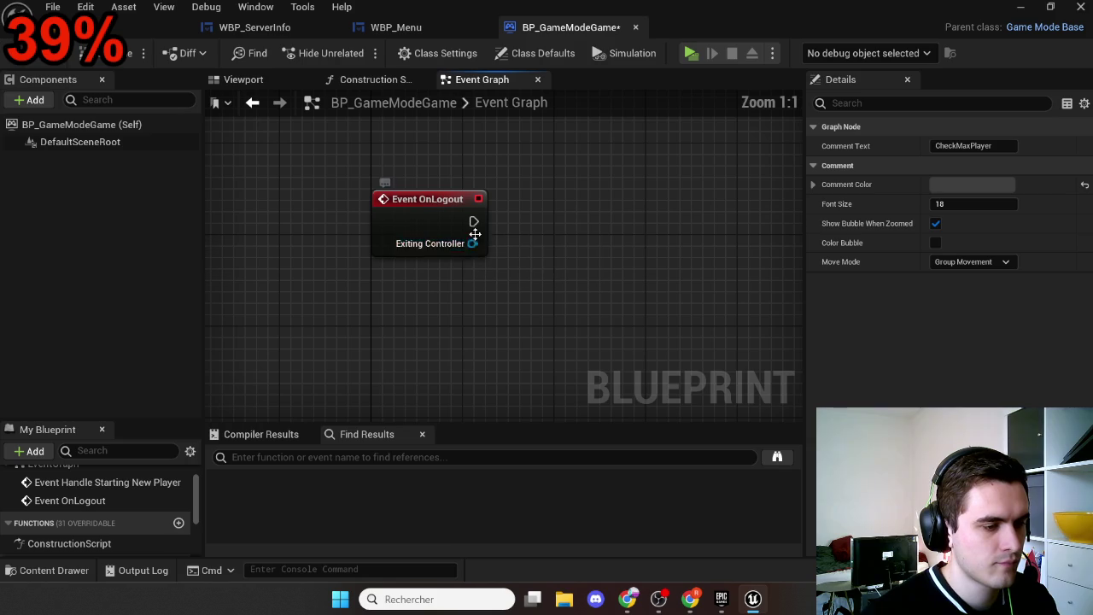
Step: Cast OnLogout's Exiting Controller to PlayerController beside the event
left_click_drag(472, 244, 542, 209)
type("cast")
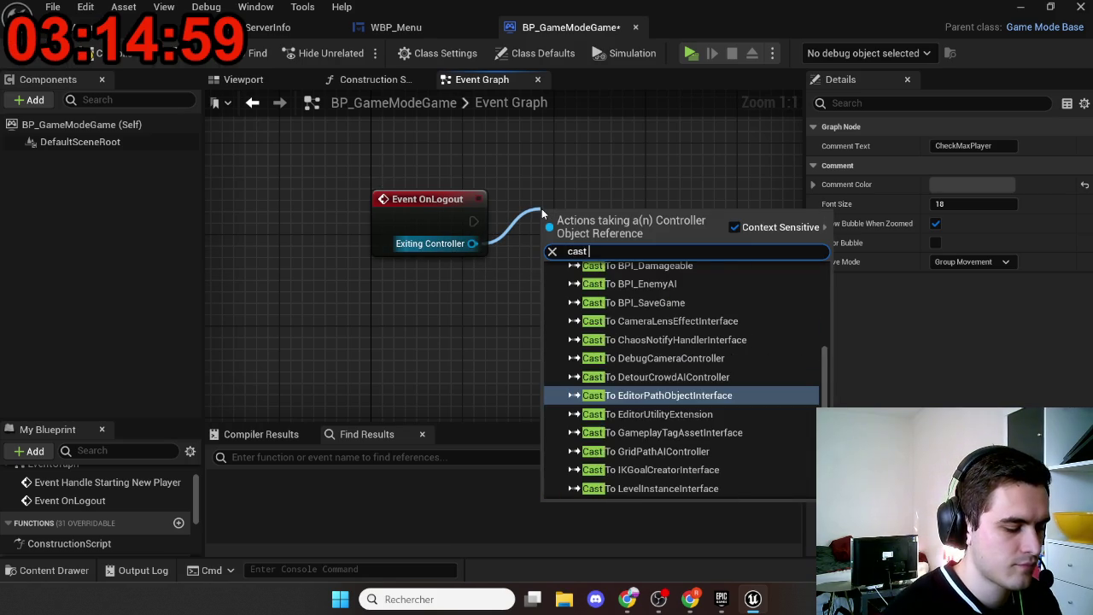
type("to play")
key("Return")
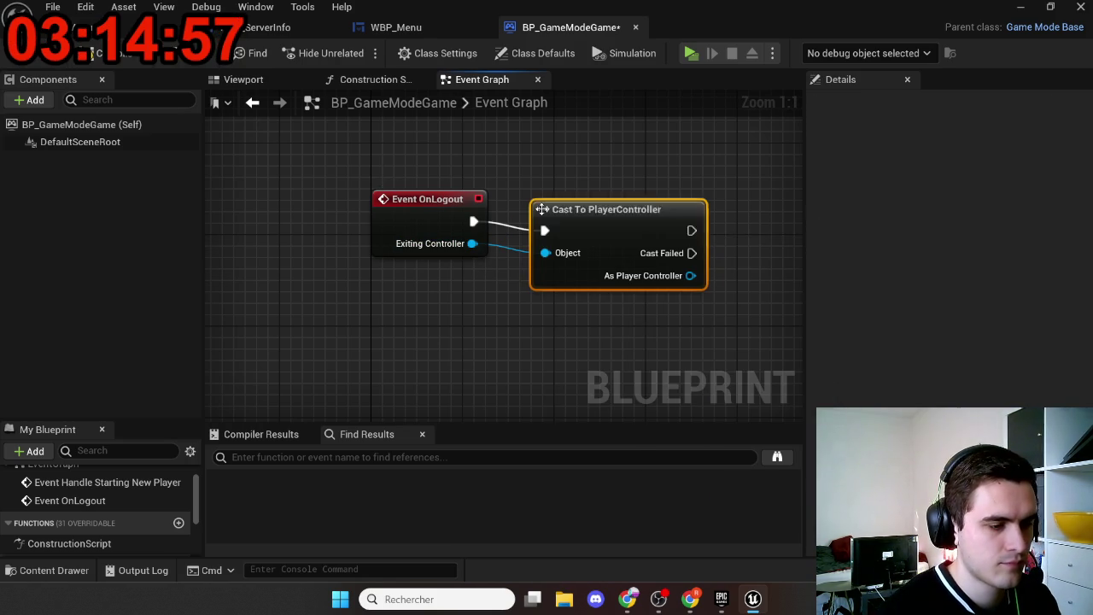
left_click_drag(571, 217, 556, 212)
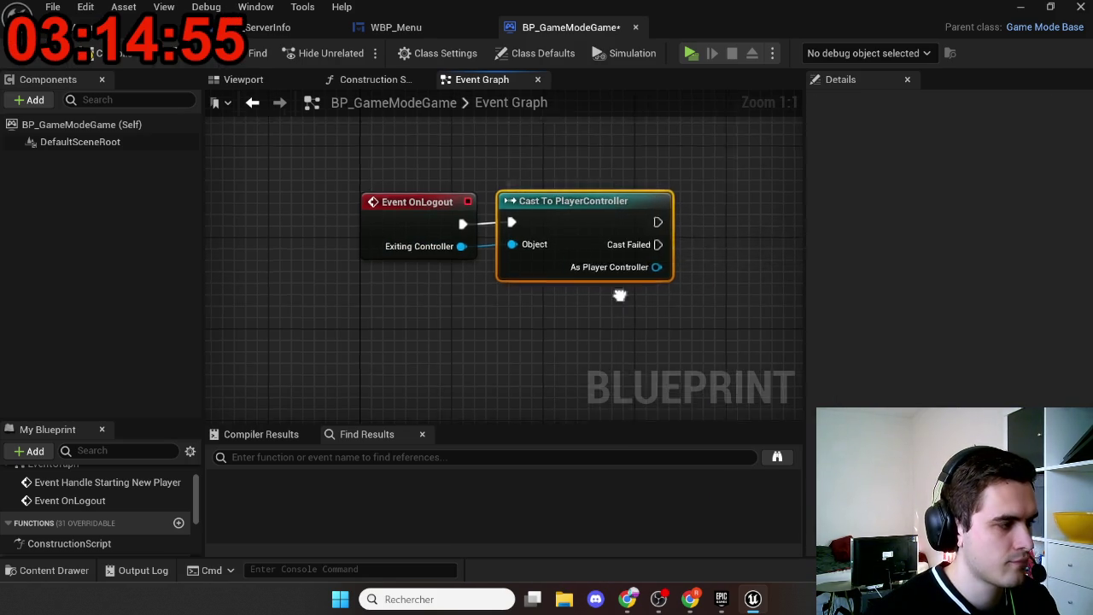
Step: Remove the cast player controller from the Player Controllers array after the cast
mouse_move(619, 294)
left_mouse_down()
mouse_move(368, 299)
mouse_move(524, 263)
left_mouse_up()
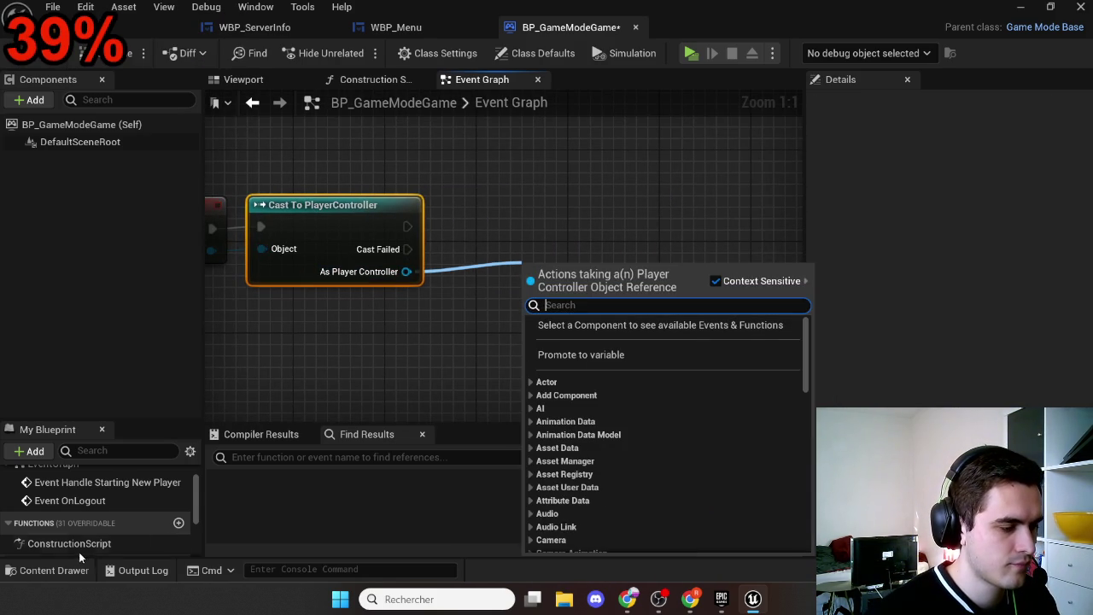
scroll(78, 512, "up", 5)
mouse_move(51, 526)
left_mouse_down()
mouse_move(534, 274)
mouse_move(366, 324)
mouse_move(399, 268)
left_mouse_up()
mouse_move(477, 277)
left_mouse_down()
mouse_move(556, 275)
mouse_move(533, 238)
left_mouse_up()
type("r")
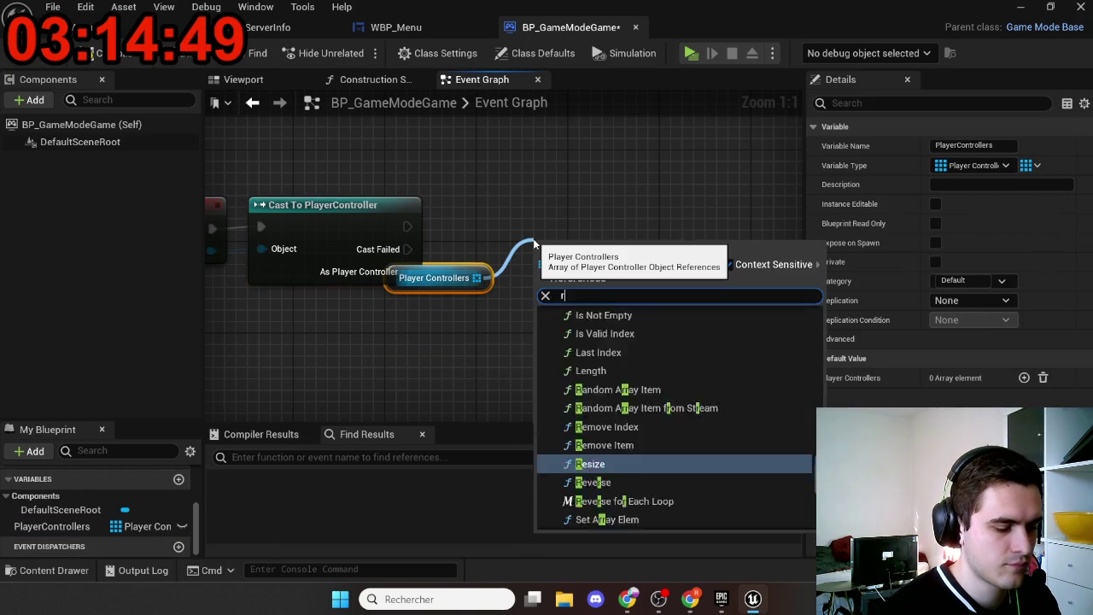
type("emove")
key("Return")
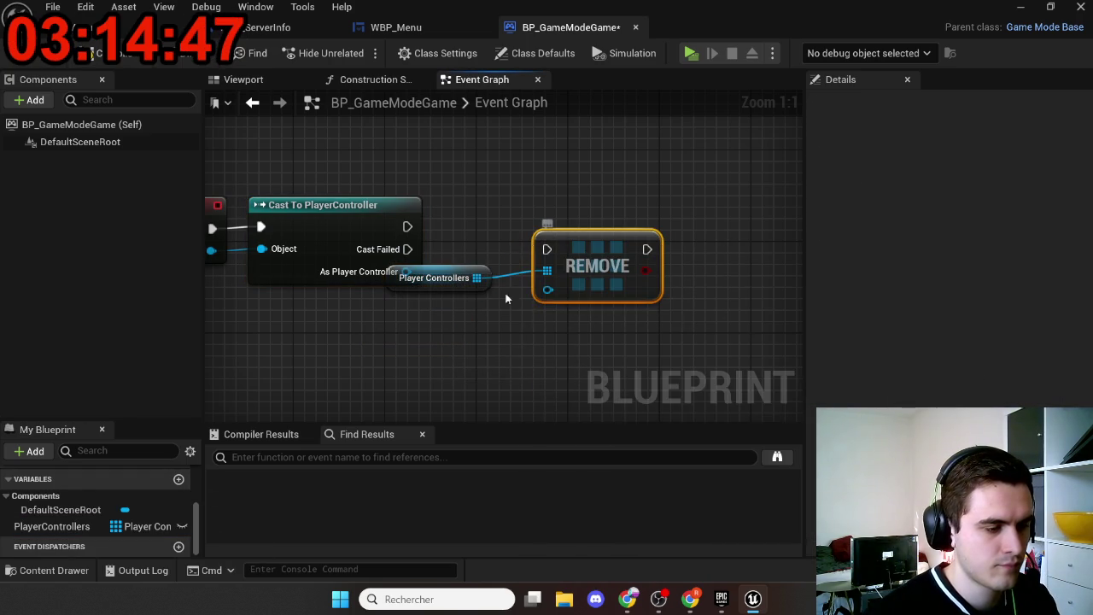
mouse_move(349, 275)
left_mouse_down()
mouse_move(566, 297)
mouse_move(396, 260)
mouse_move(373, 274)
left_mouse_up()
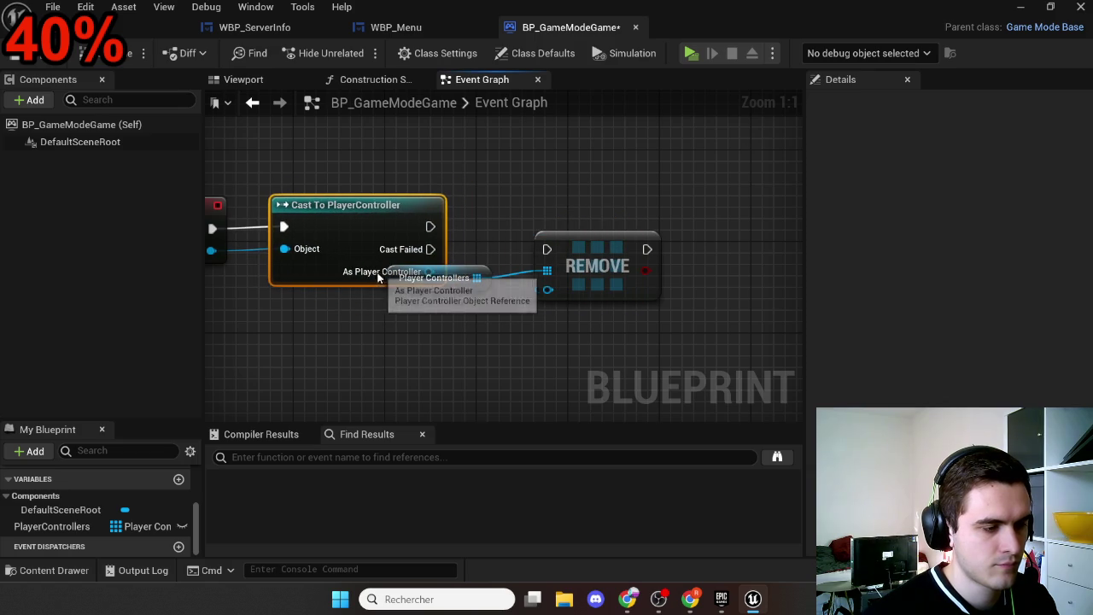
left_click_drag(430, 226, 546, 248)
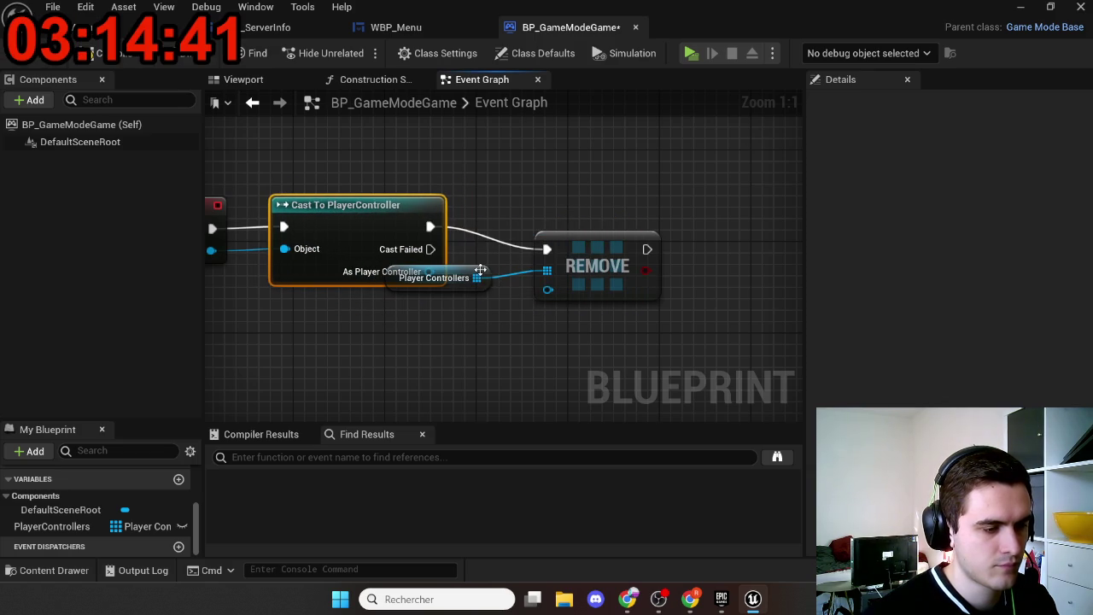
left_click_drag(480, 270, 472, 338)
mouse_move(429, 271)
left_mouse_down()
mouse_move(556, 298)
mouse_move(547, 290)
left_mouse_up()
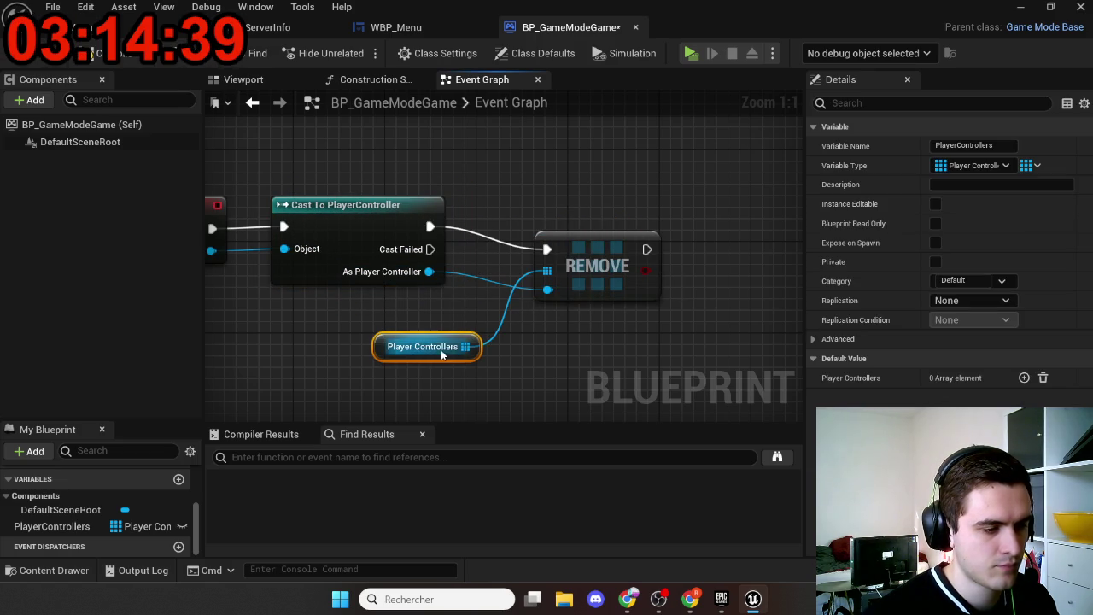
left_click_drag(449, 344, 438, 309)
Step: Align the OnLogout nodes with Q and save BP_GameModeGame
left_click(525, 340)
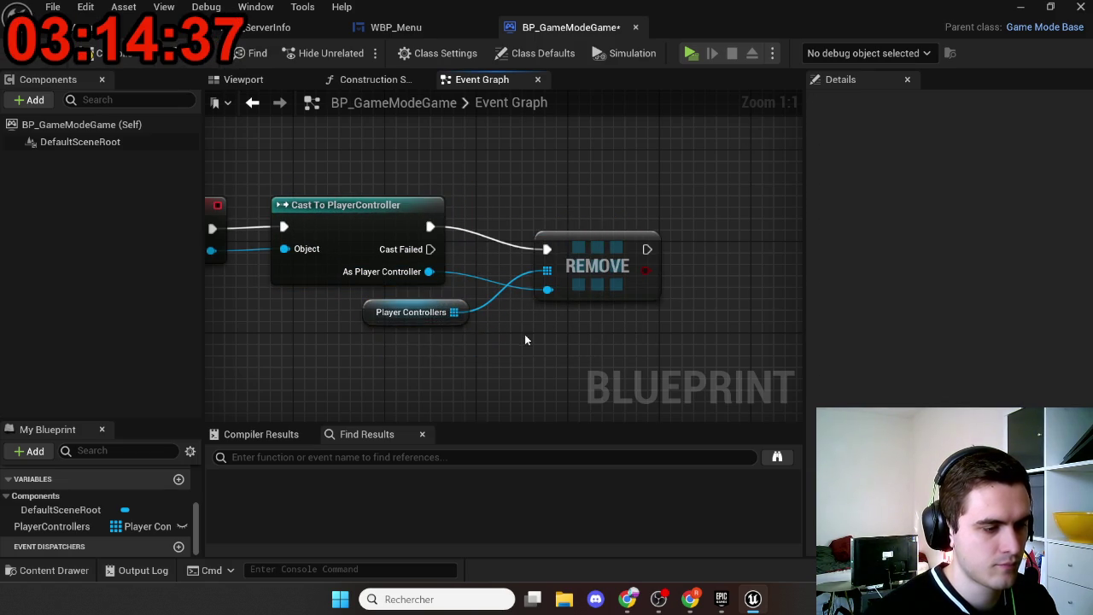
scroll(525, 340, "down", 3)
left_click_drag(357, 340, 674, 248)
key("q")
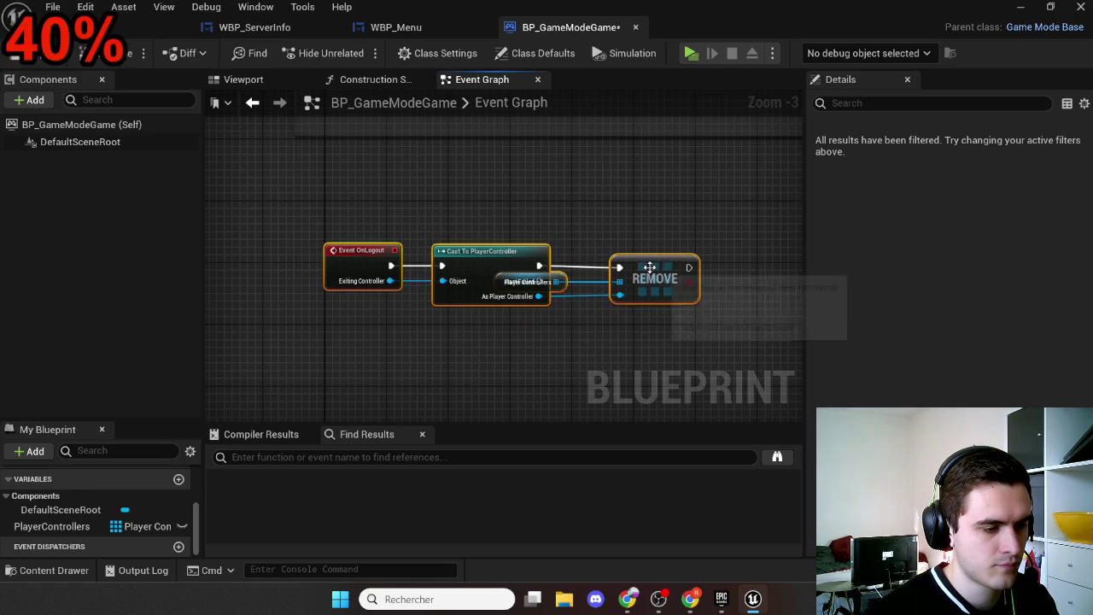
left_click(556, 329)
mouse_move(540, 283)
left_mouse_down()
mouse_move(548, 335)
mouse_move(538, 337)
left_mouse_up()
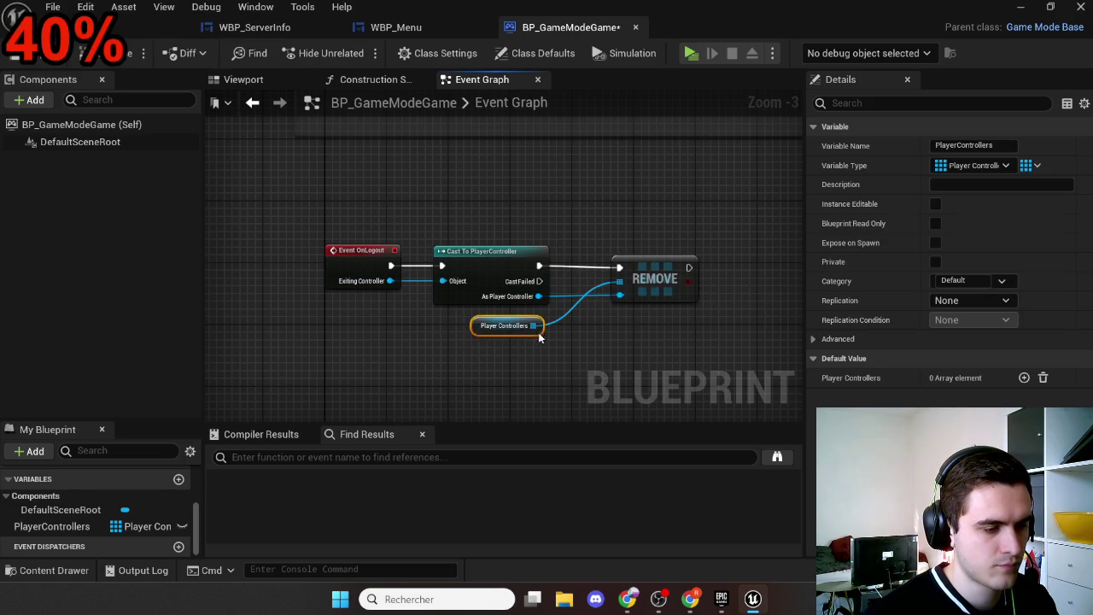
left_click(596, 341)
left_click(94, 53)
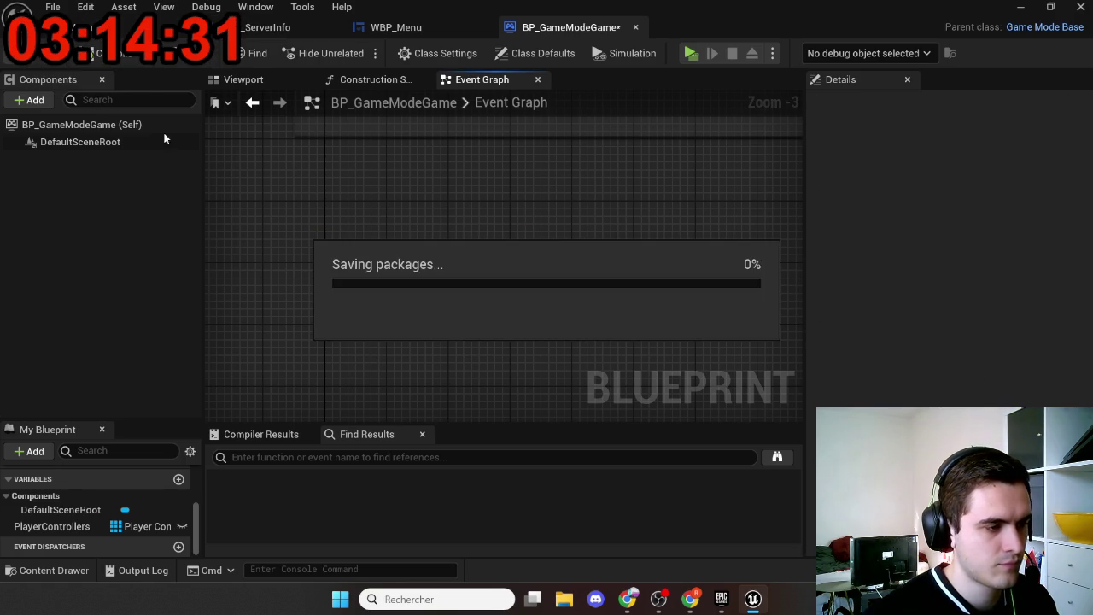
Step: Group the OnLogout nodes in a dark grey 'gère les gens qui partent' comment shown when zoomed
left_click_drag(336, 249, 763, 375)
type("c")
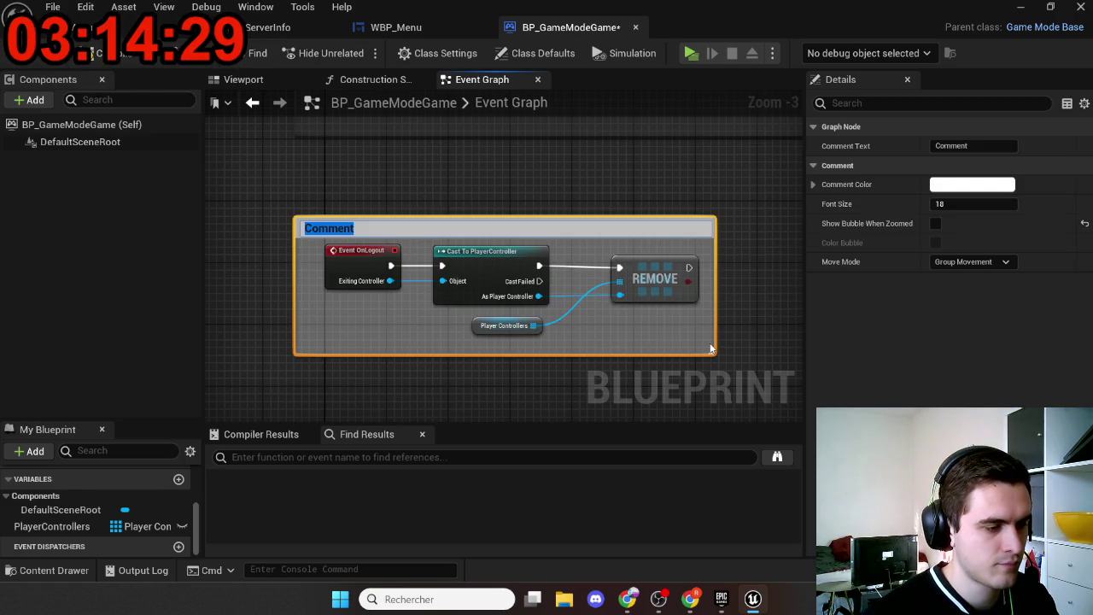
type("gère")
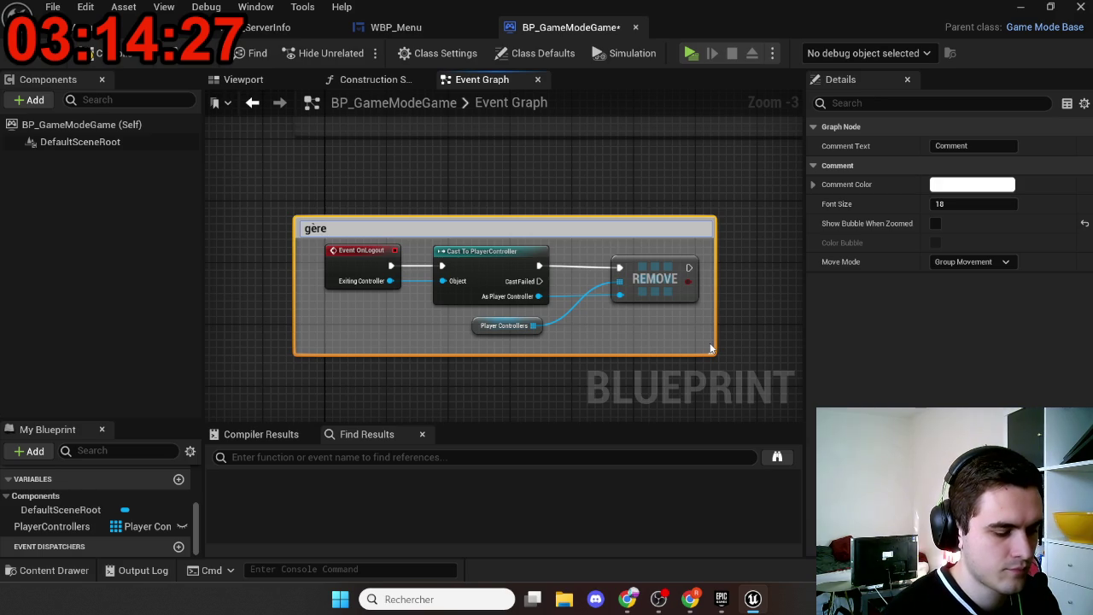
type(" les gens qui ")
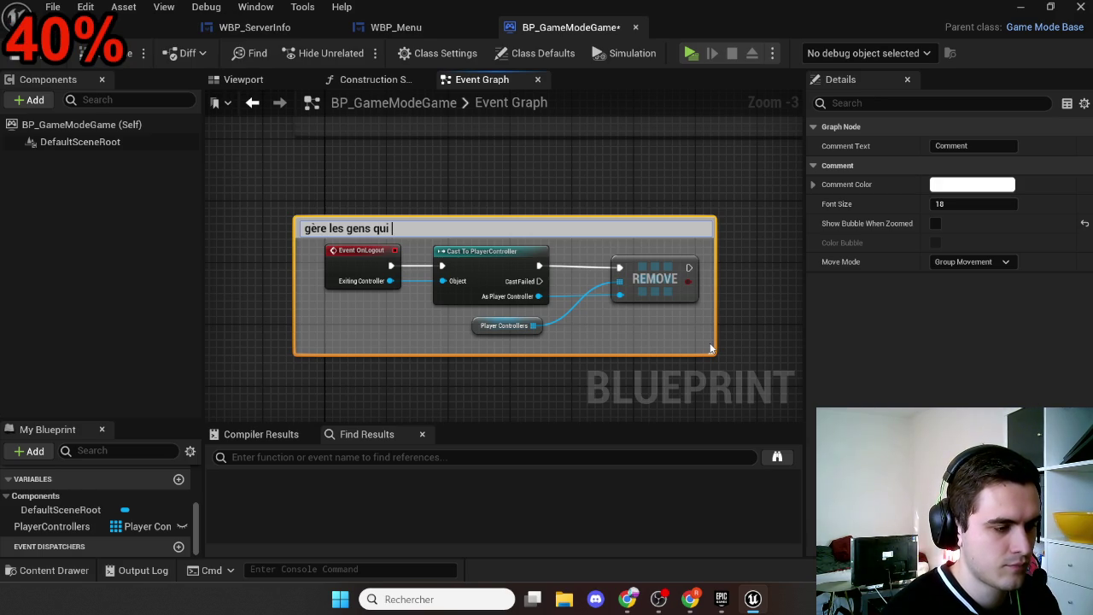
type("partent")
key("Return")
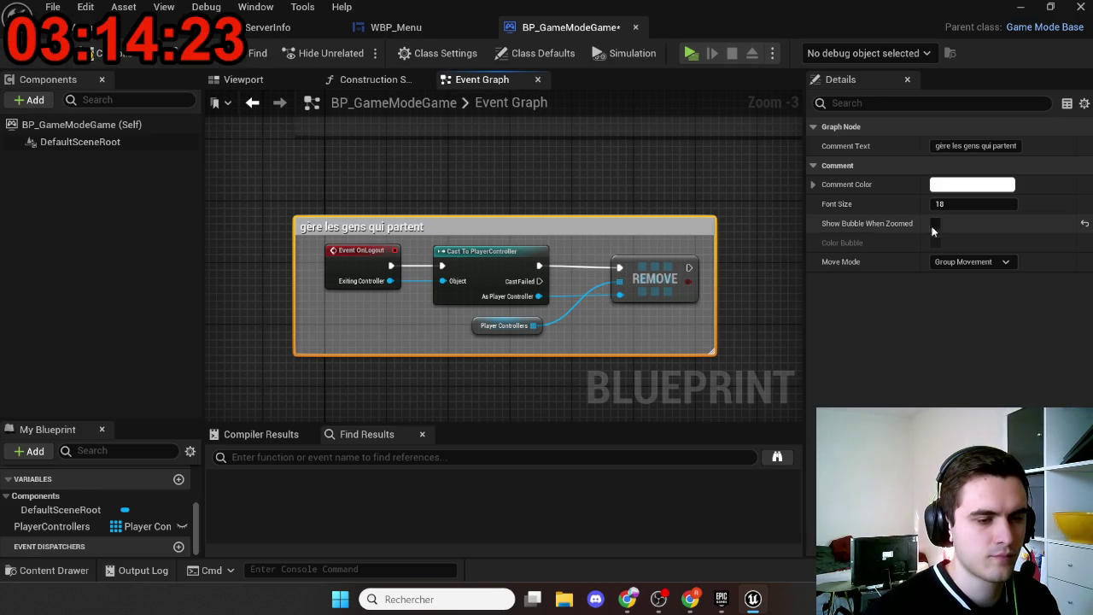
left_click(936, 224)
left_click(972, 184)
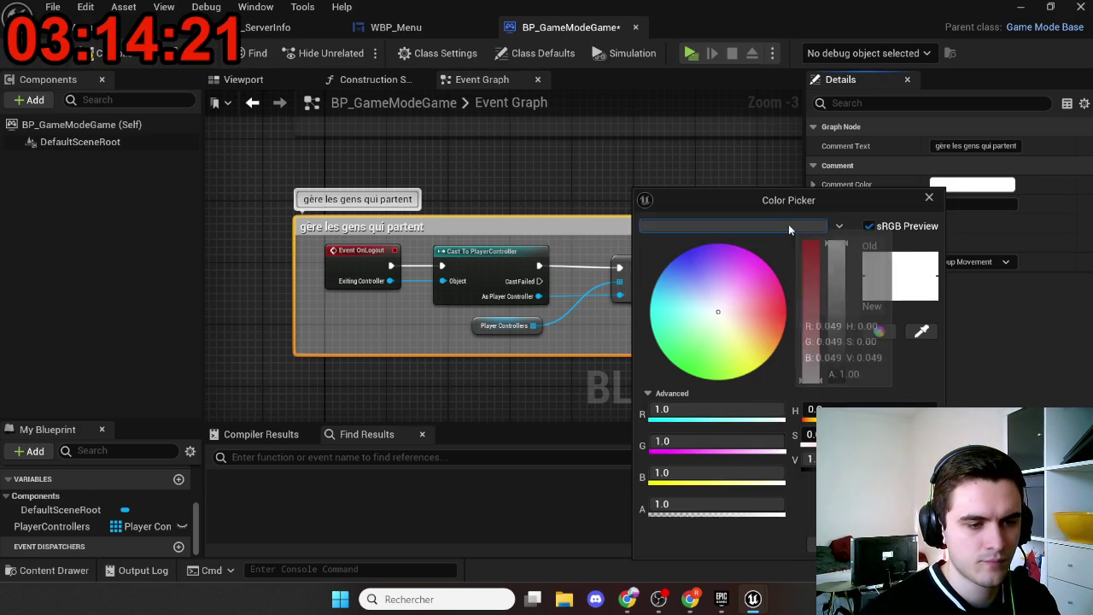
left_click_drag(835, 248, 836, 380)
key("Return")
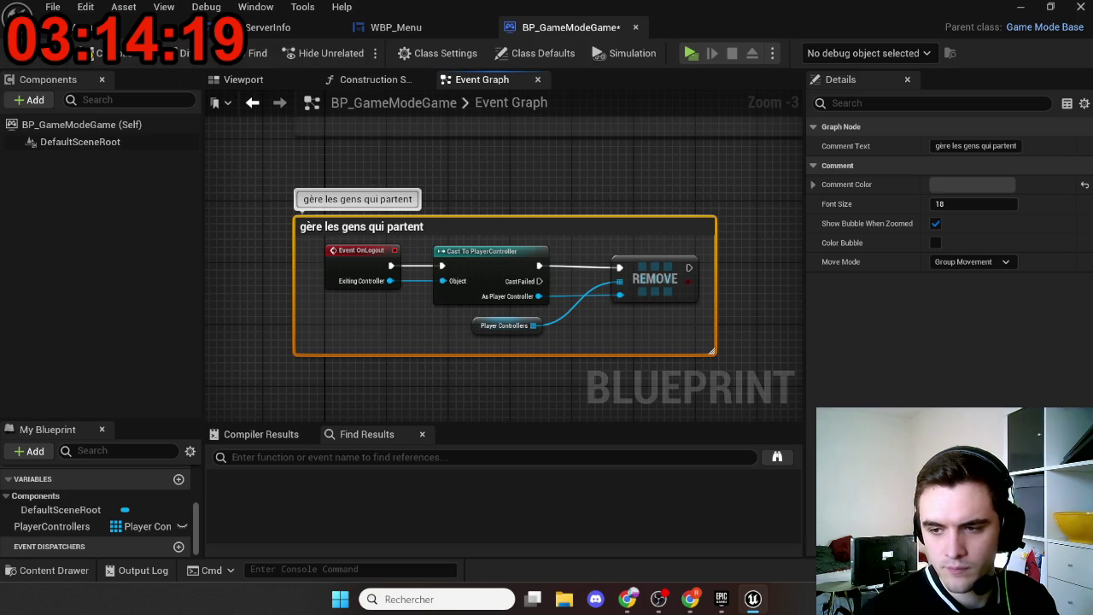
left_click_drag(607, 230, 482, 310)
scroll(482, 310, "down", 1)
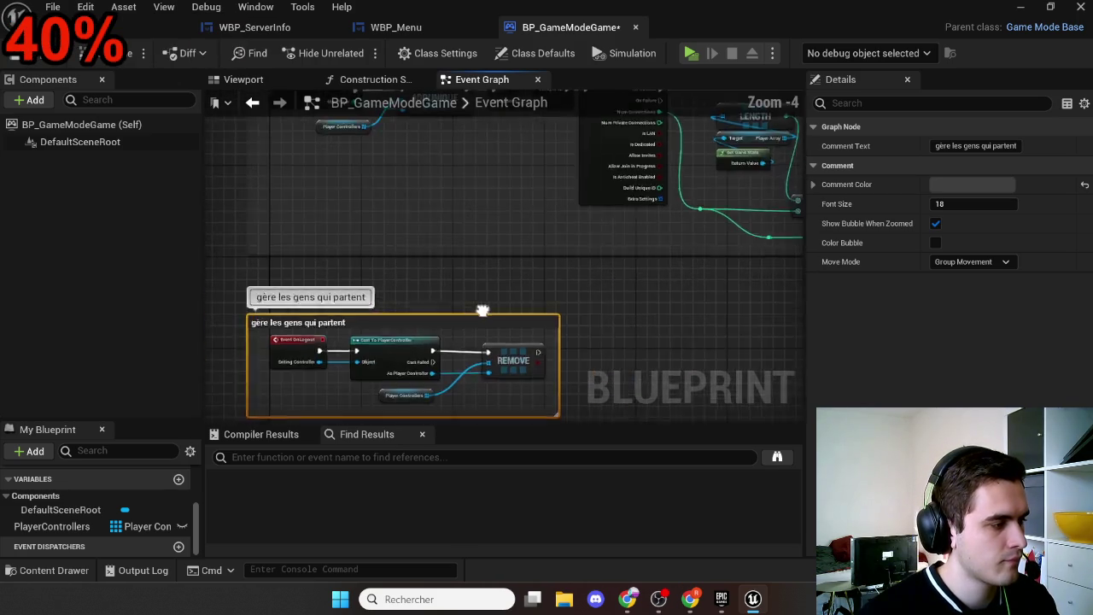
scroll(476, 317, "down", 2)
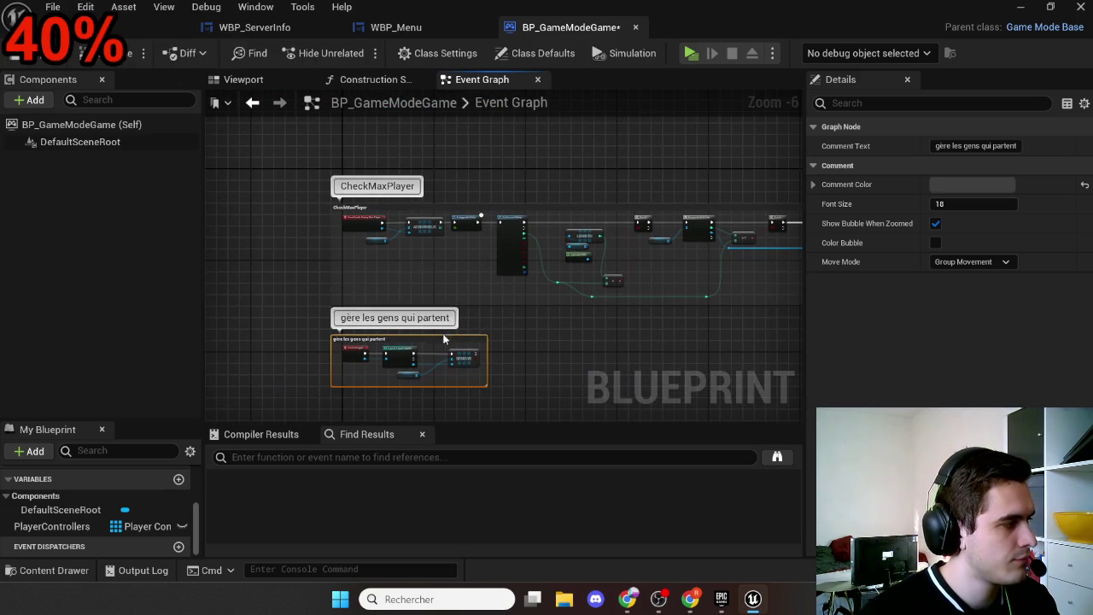
scroll(372, 229, "up", 5)
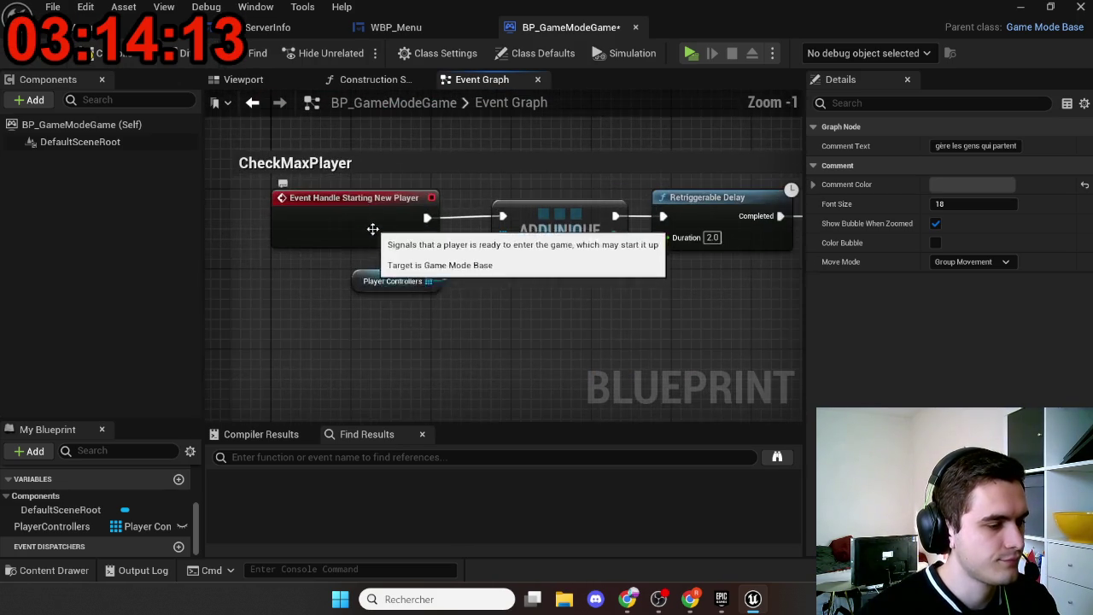
scroll(392, 307, "down", 4)
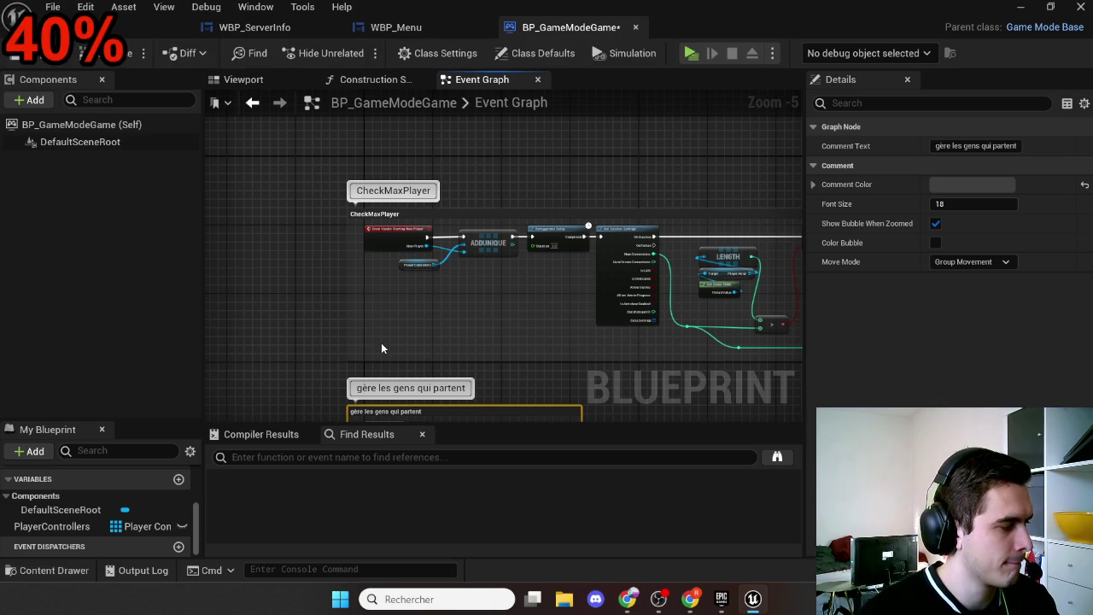
scroll(420, 344, "up", 4)
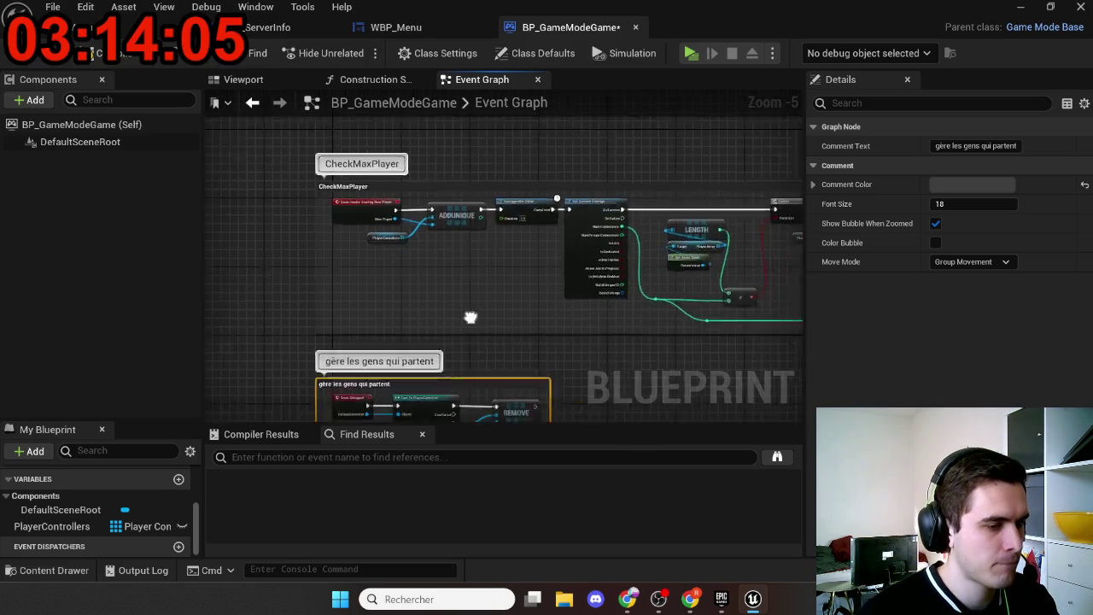
left_click_drag(481, 290, 419, 236)
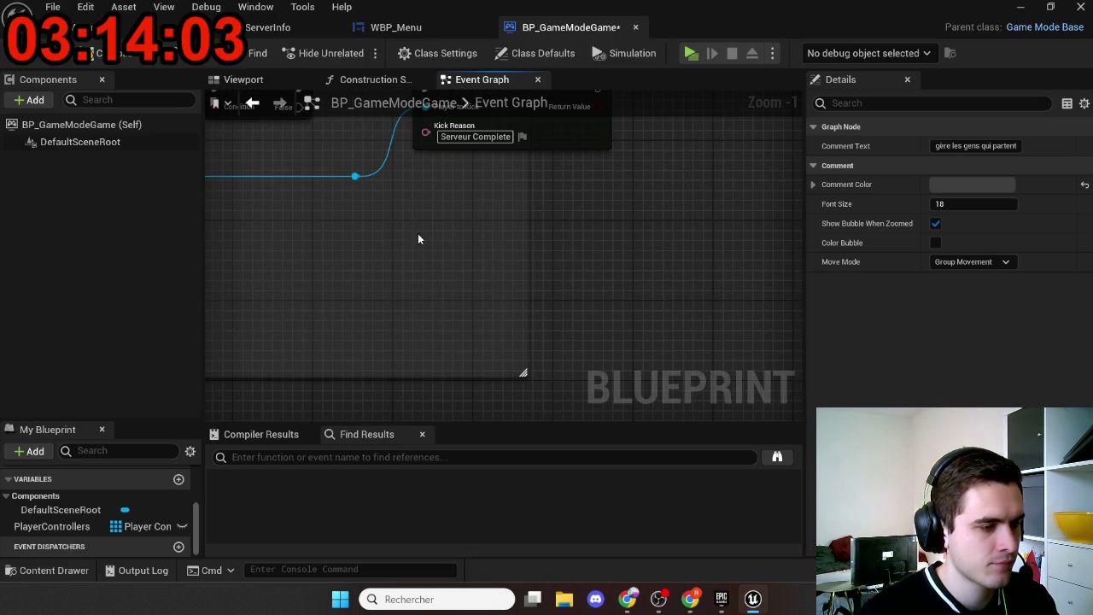
scroll(575, 281, "down", 1)
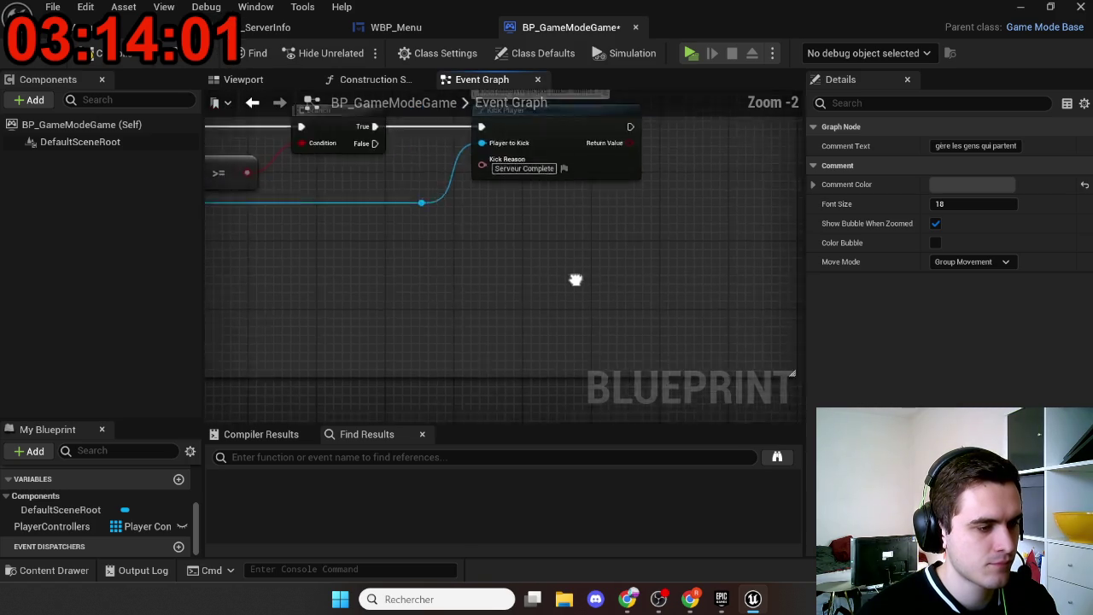
left_click_drag(575, 281, 688, 293)
scroll(387, 229, "up", 2)
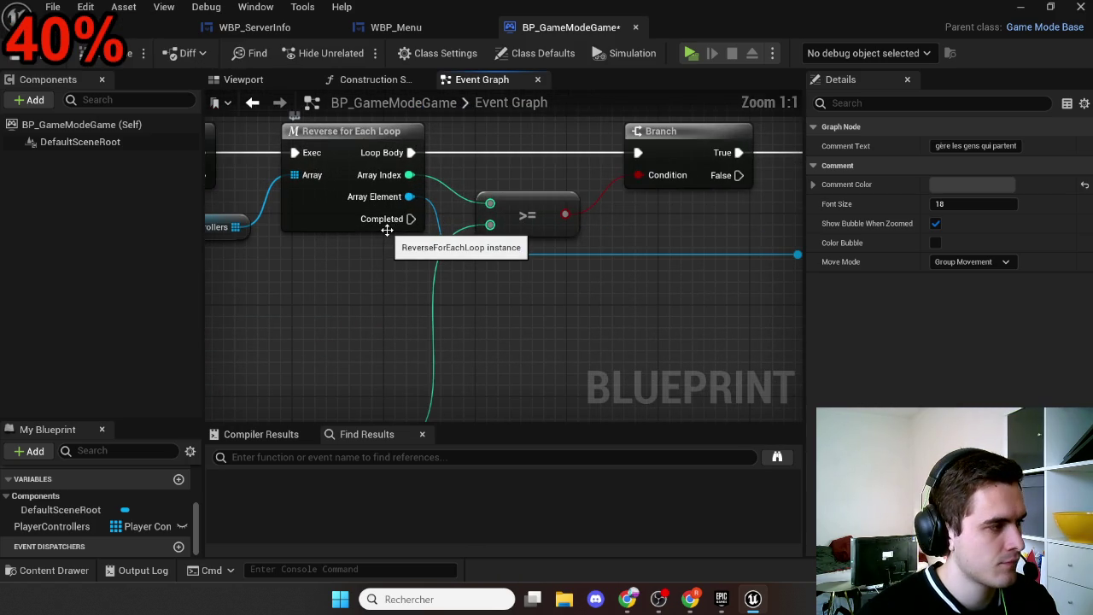
mouse_move(383, 239)
left_mouse_down()
mouse_move(410, 224)
mouse_move(380, 230)
left_mouse_up()
scroll(403, 220, "down", 2)
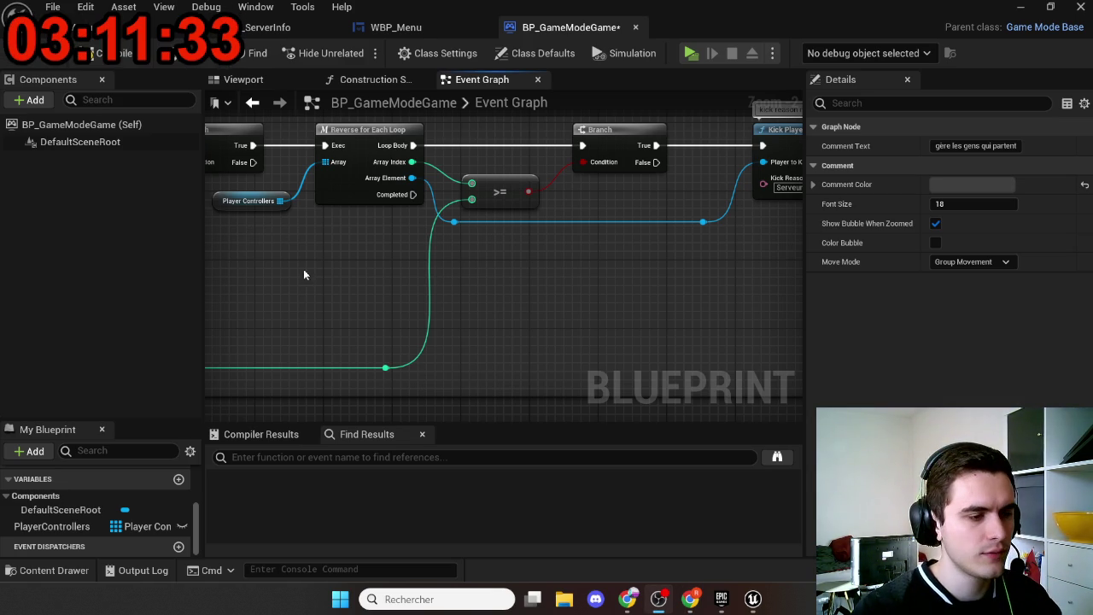
Step: Pan the Blueprint graph over to the Kick Player node
left_click_drag(519, 334, 295, 380)
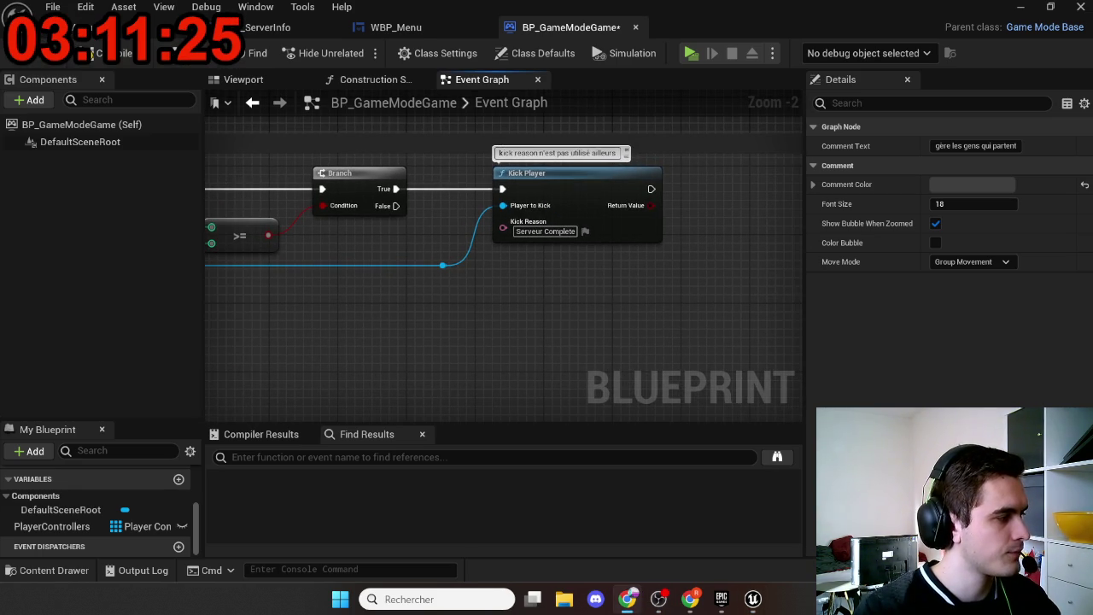
Step: Add an Update Session node off the loop's Completed output
scroll(519, 327, "down", 2)
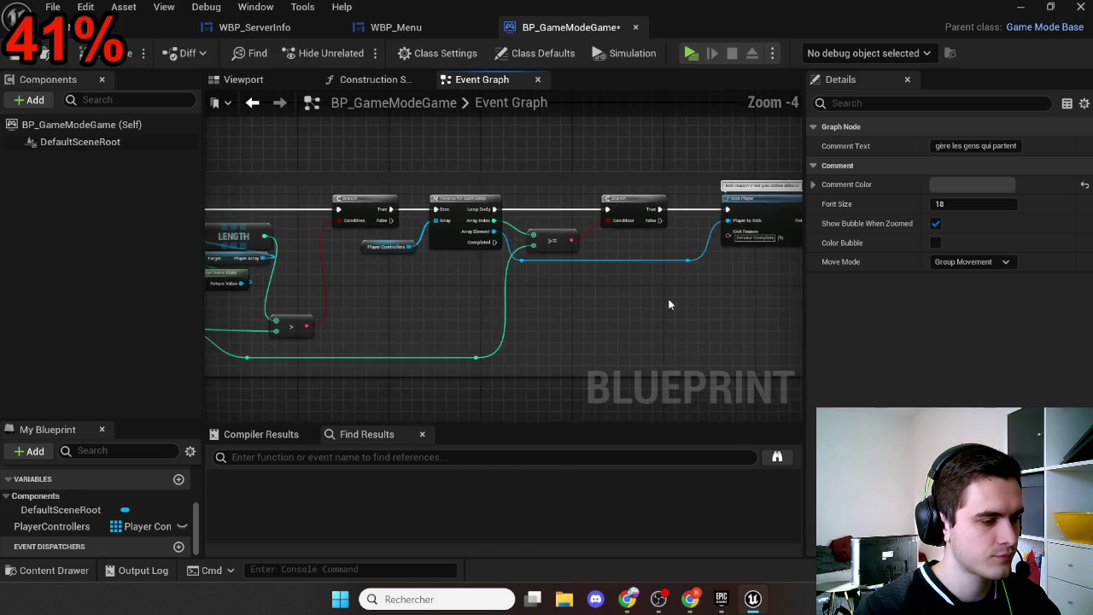
scroll(475, 242, "up", 2)
left_click_drag(504, 237, 591, 339)
type("up")
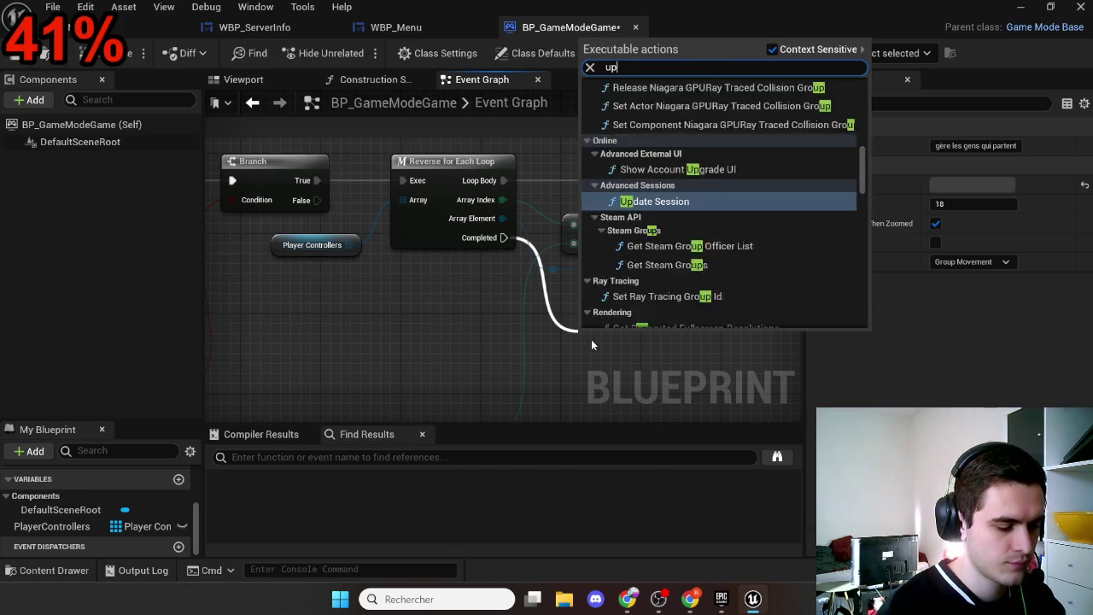
type("date")
key("Return")
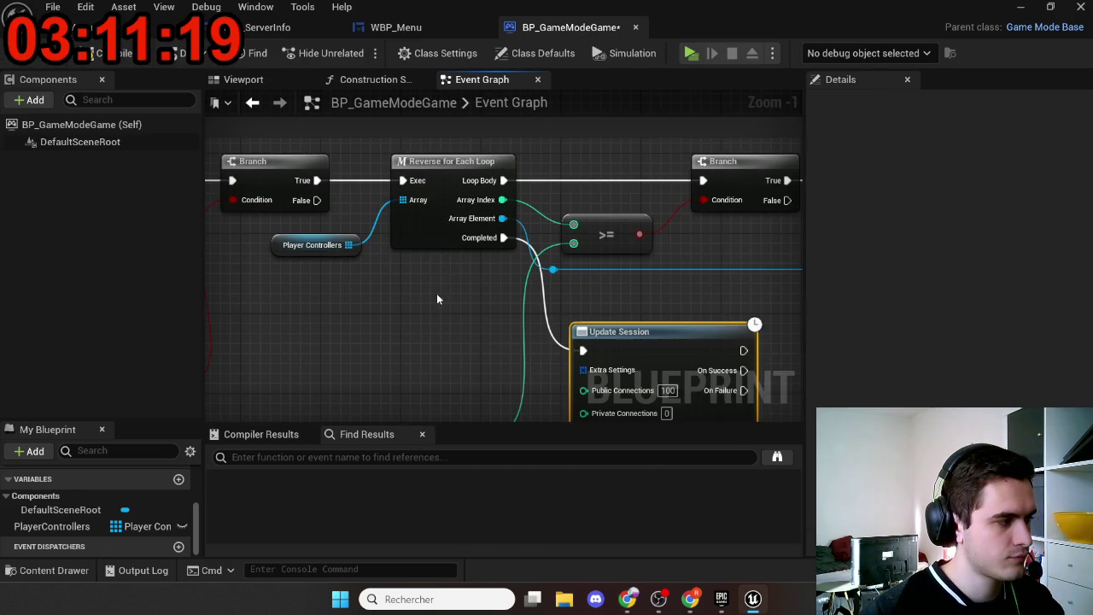
left_click_drag(437, 299, 300, 173)
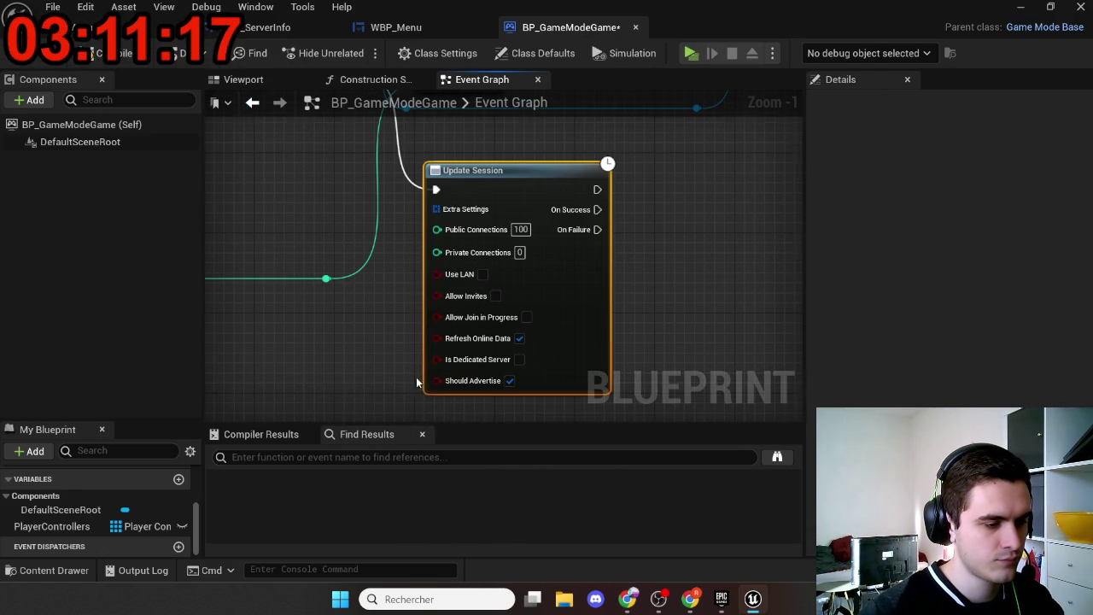
Step: Wire the session's Extra Settings into Update Session and compile the blueprint
scroll(416, 381, "down", 4)
scroll(433, 305, "up", 2)
scroll(361, 310, "up", 1)
mouse_move(361, 310)
left_mouse_down()
mouse_move(378, 385)
mouse_move(491, 383)
left_mouse_up()
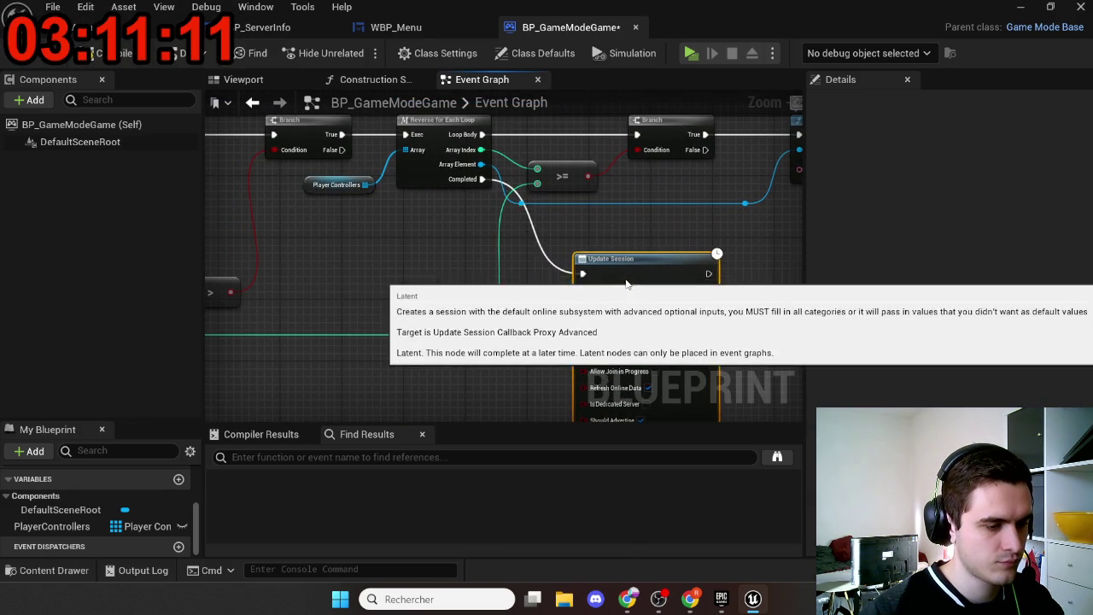
scroll(563, 324, "up", 3)
left_click_drag(561, 325, 541, 354)
scroll(547, 354, "down", 4)
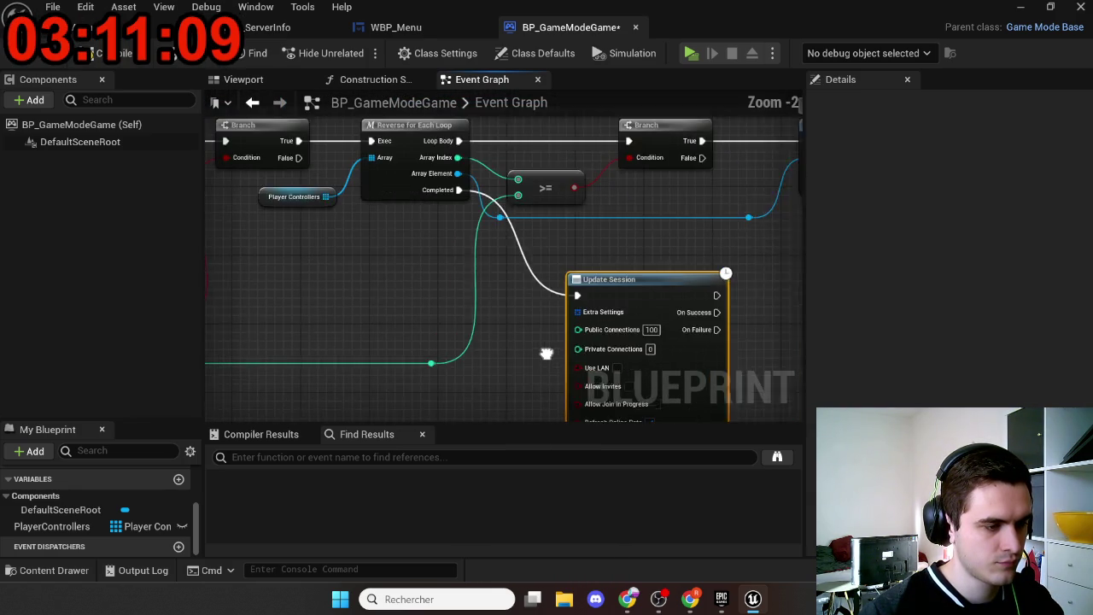
mouse_move(669, 327)
left_mouse_down()
mouse_move(697, 312)
mouse_move(707, 288)
left_mouse_up()
left_click_drag(290, 258, 729, 257)
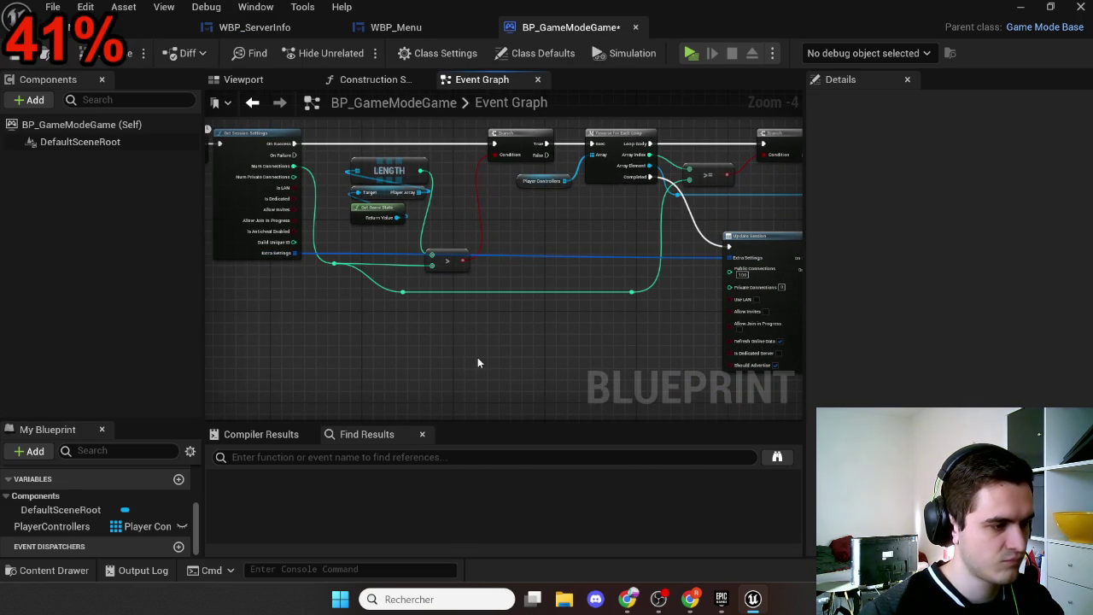
left_click(94, 54)
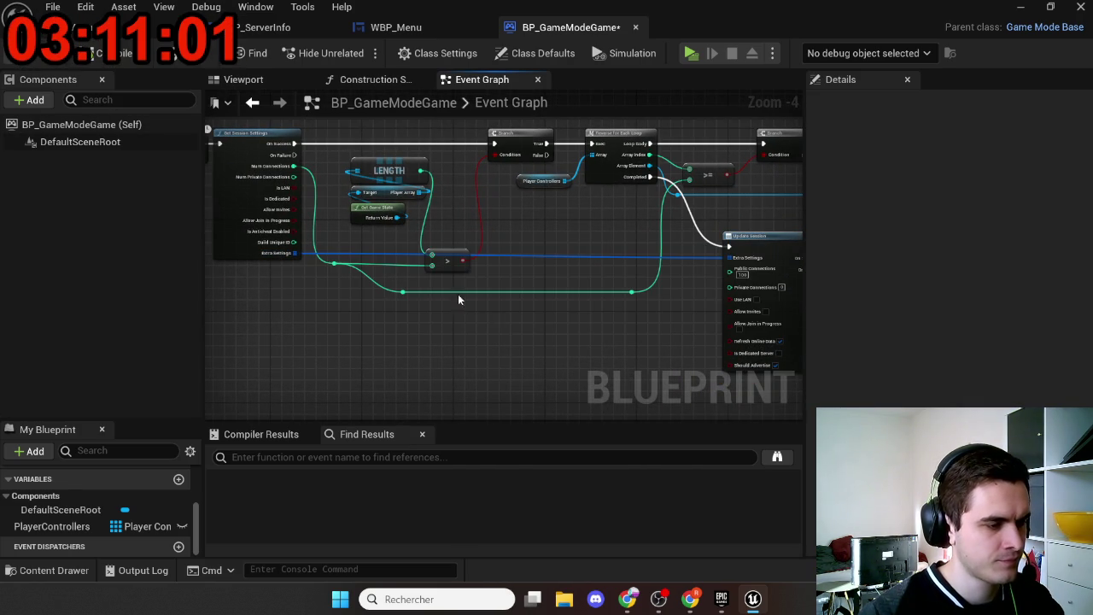
Step: Route Extra Settings through two reroute points, connect Public Connections, and save
double_click(512, 257)
mouse_move(512, 256)
left_mouse_down()
mouse_move(333, 315)
mouse_move(658, 324)
left_mouse_up()
double_click(378, 315)
left_click(589, 346)
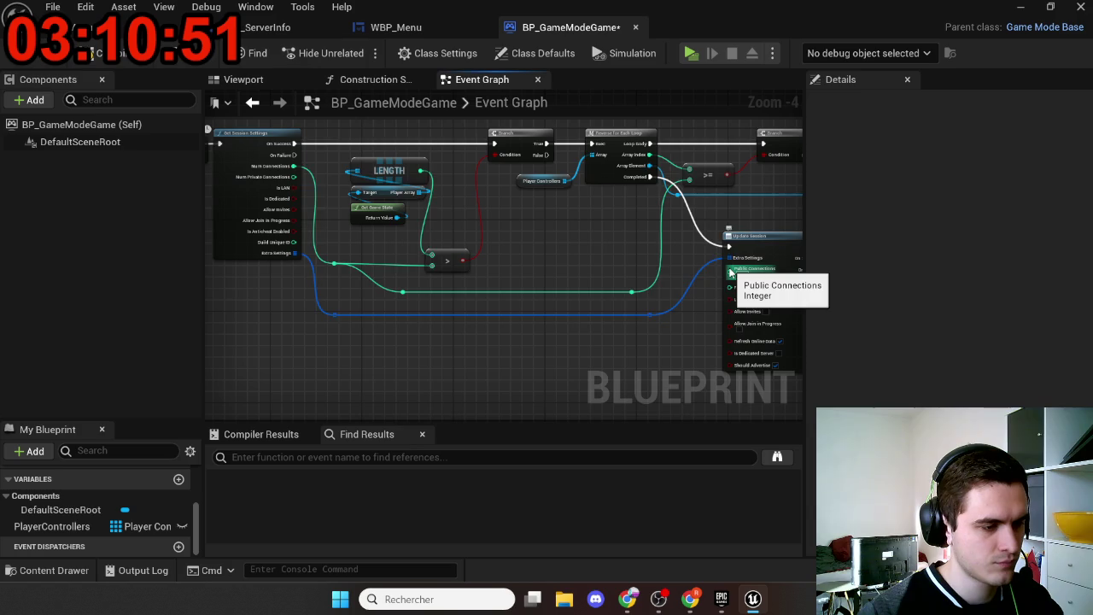
left_click_drag(731, 272, 630, 292)
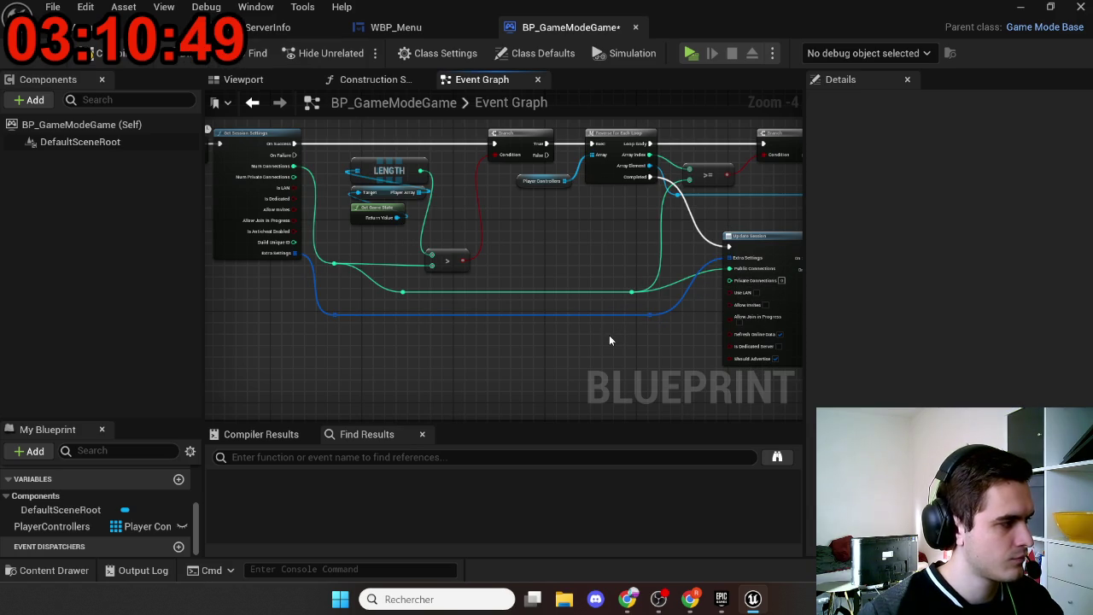
scroll(649, 346, "up", 3)
left_click_drag(684, 337, 499, 341)
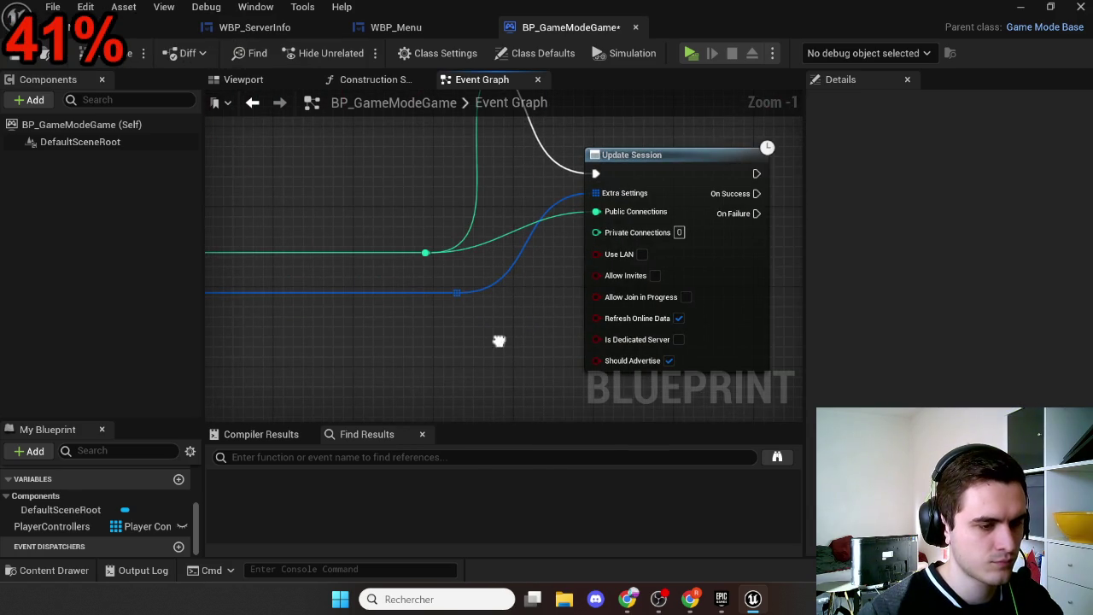
left_click(94, 53)
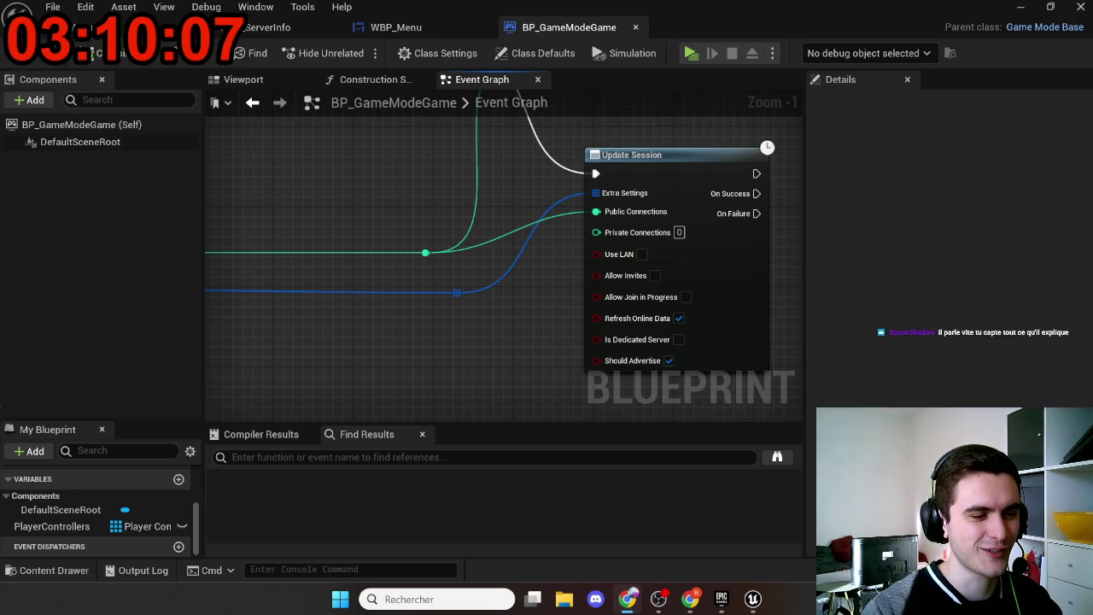
left_click(345, 294)
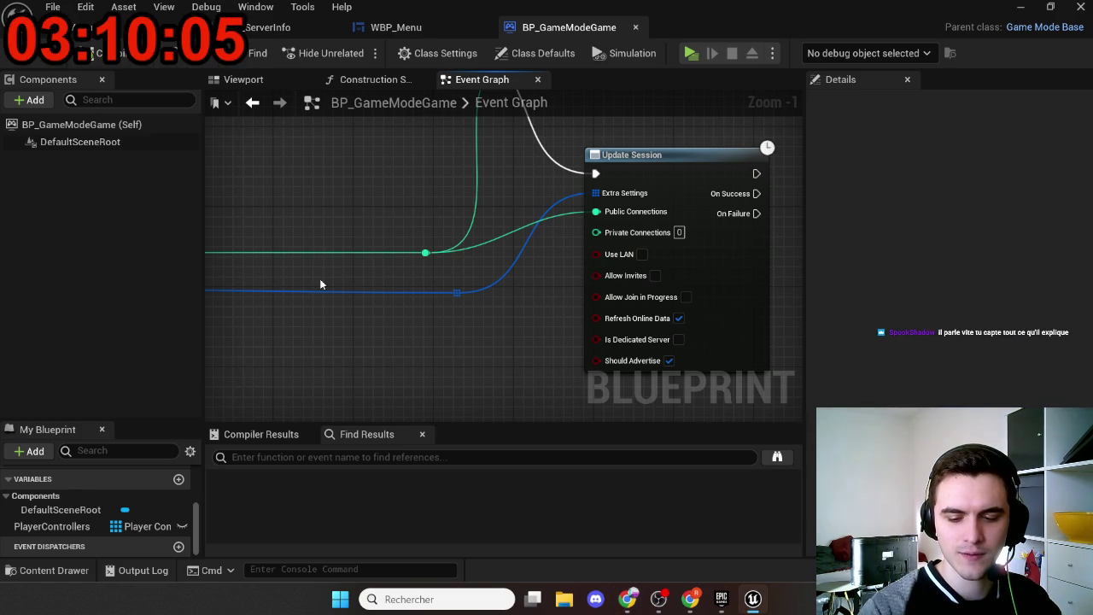
mouse_move(310, 282)
left_mouse_down()
mouse_move(268, 246)
mouse_move(208, 260)
mouse_move(241, 270)
left_mouse_up()
scroll(241, 271, "up", 1)
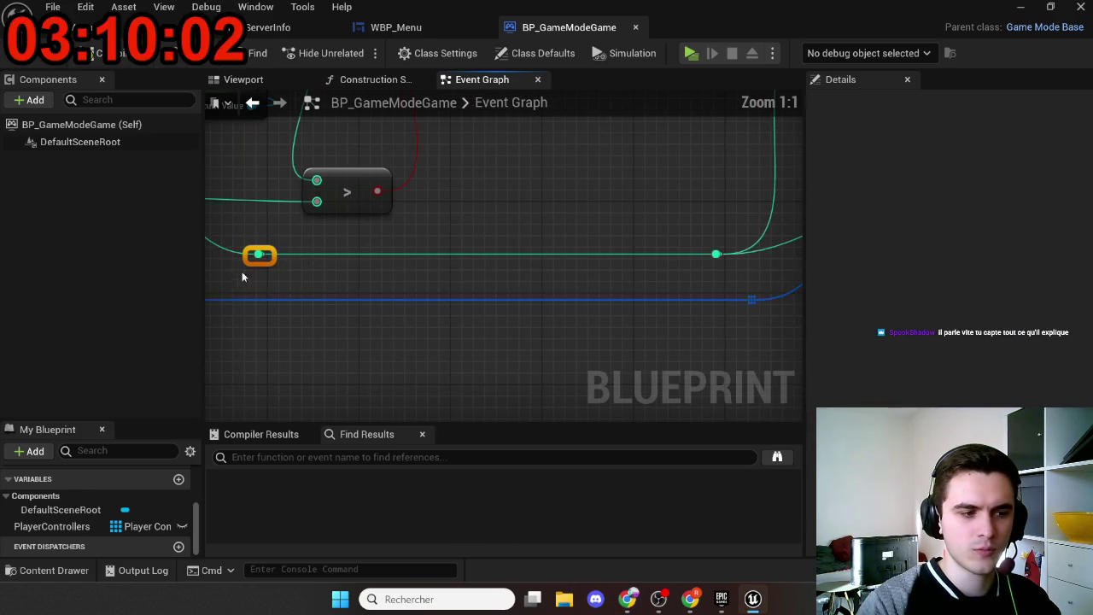
left_click(428, 313)
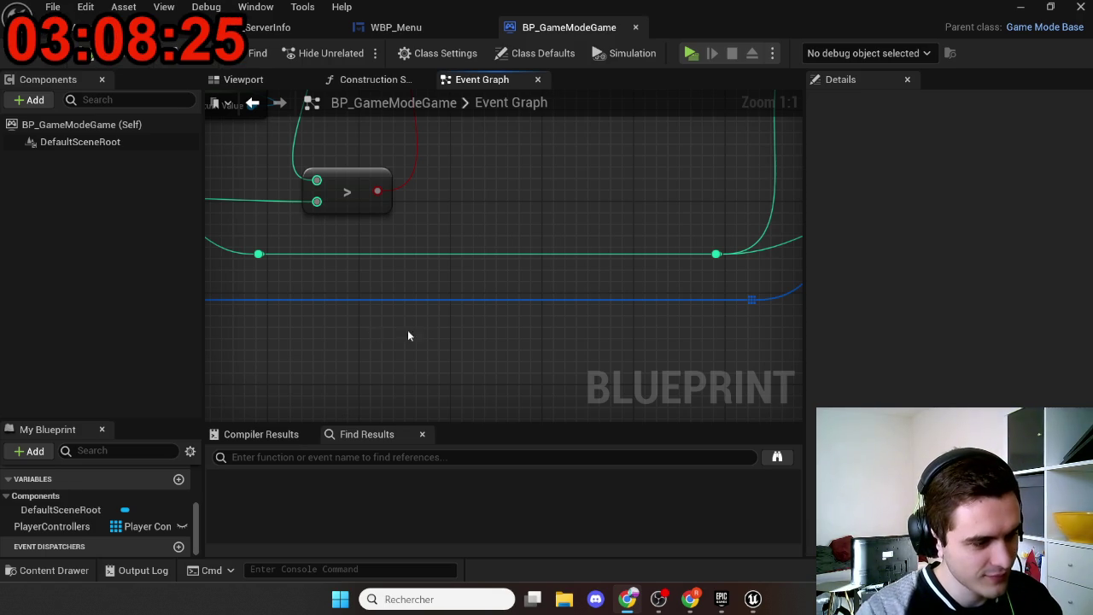
scroll(354, 349, "down", 6)
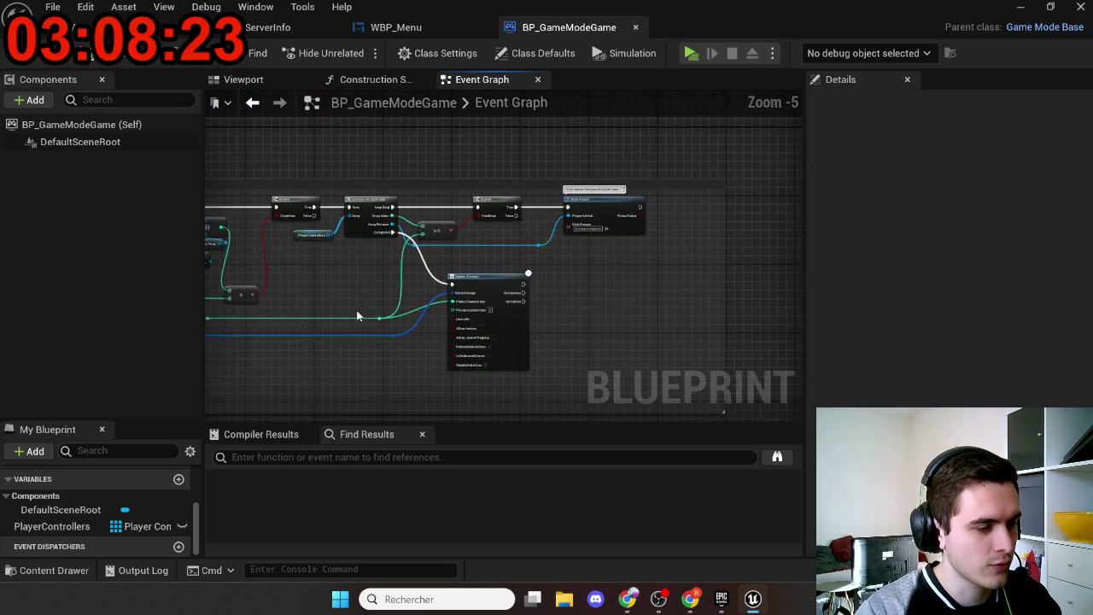
scroll(421, 295, "up", 6)
left_click_drag(422, 295, 324, 285)
scroll(332, 339, "down", 2)
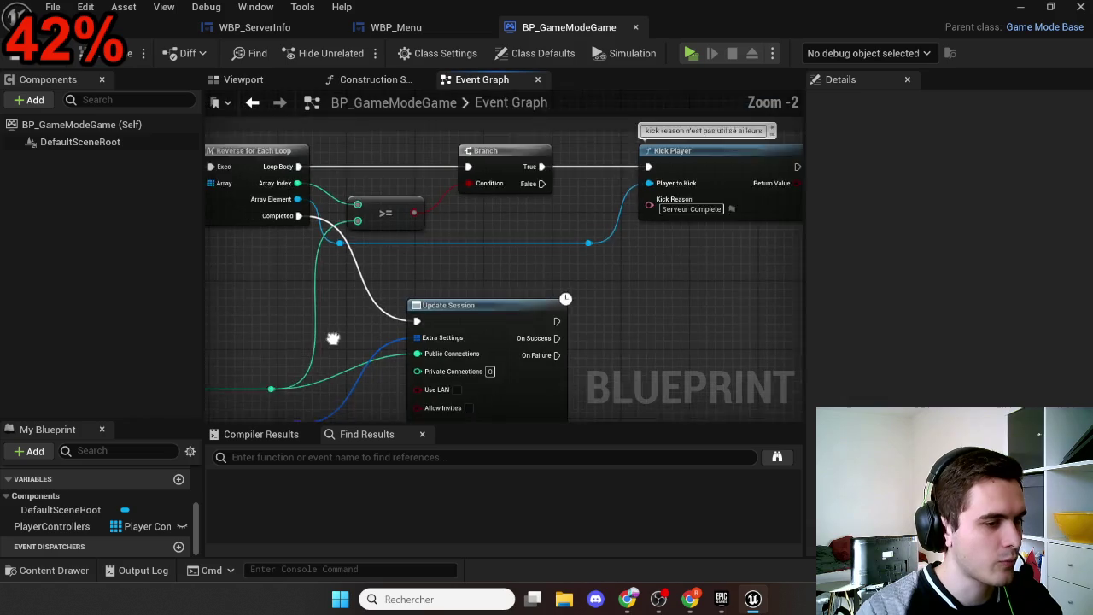
mouse_move(333, 339)
left_mouse_down()
mouse_move(292, 353)
mouse_move(422, 320)
mouse_move(532, 322)
left_mouse_up()
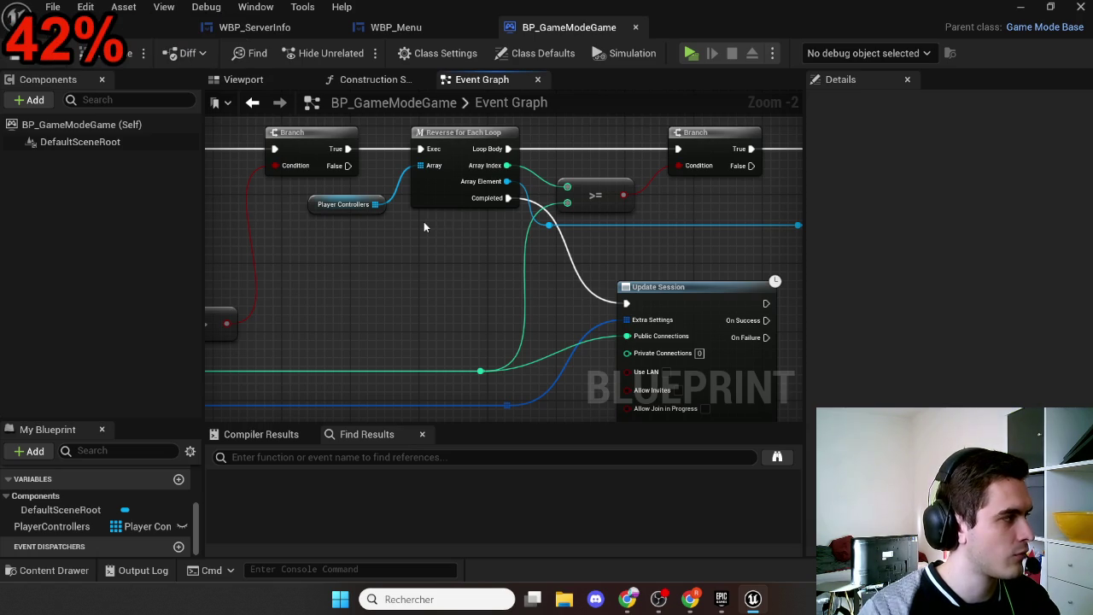
left_click_drag(470, 298, 429, 240)
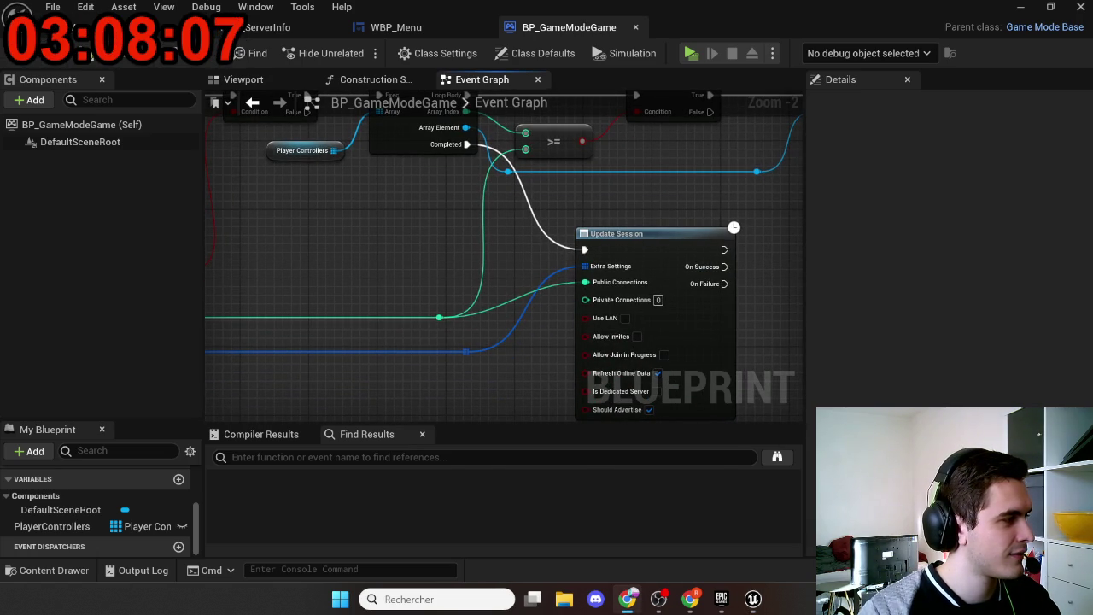
left_click_drag(487, 347, 205, 301)
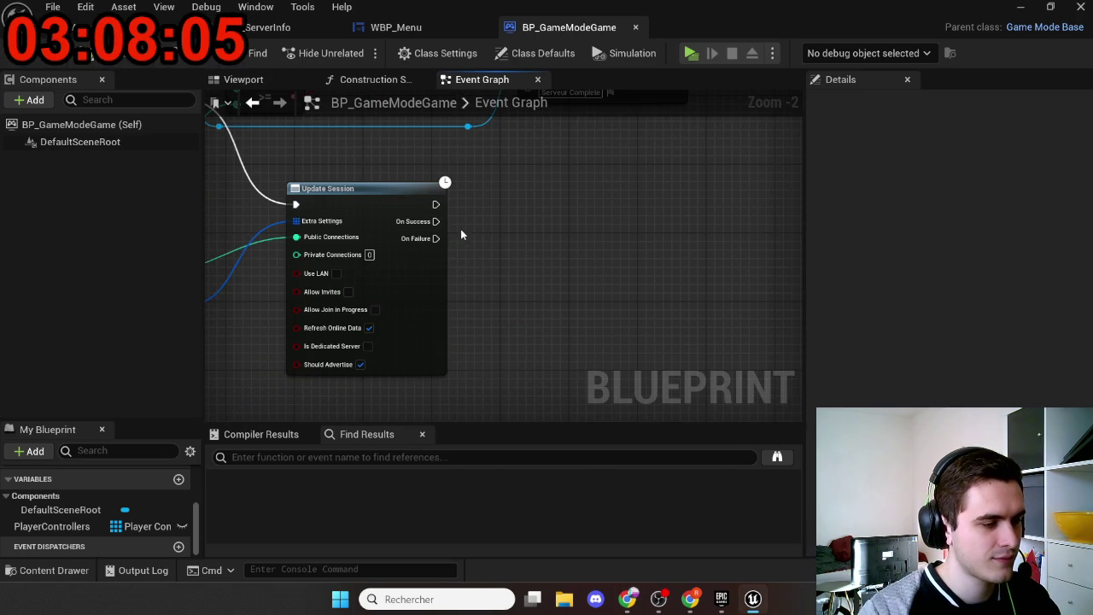
left_click_drag(435, 221, 489, 218)
Step: Add a For Each Loop after On Success, fed by the PlayerControllers getter
type("for ea")
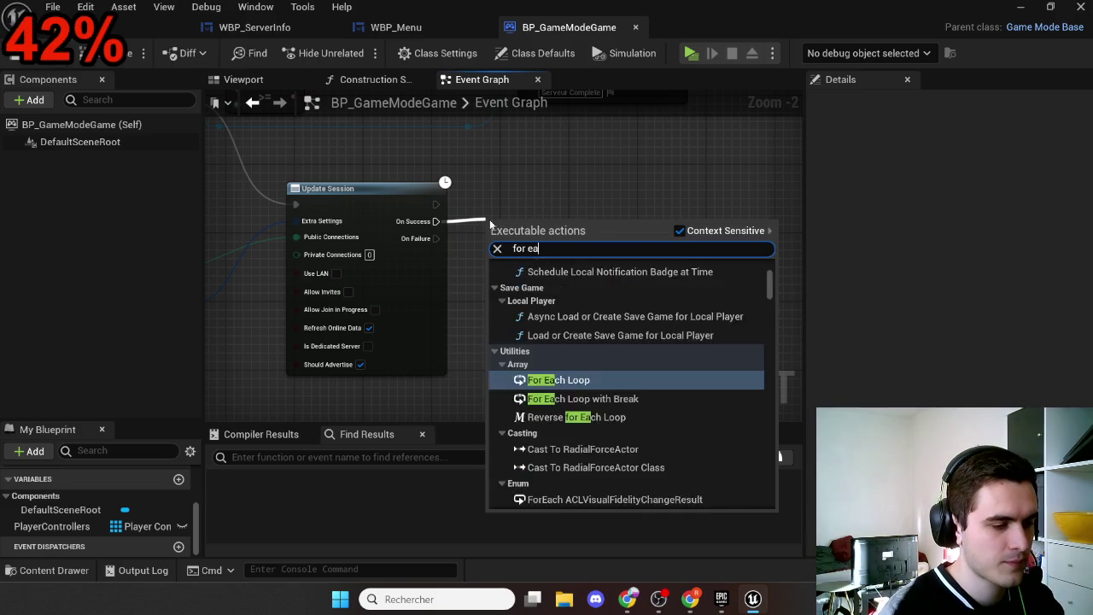
type("ch")
key("Return")
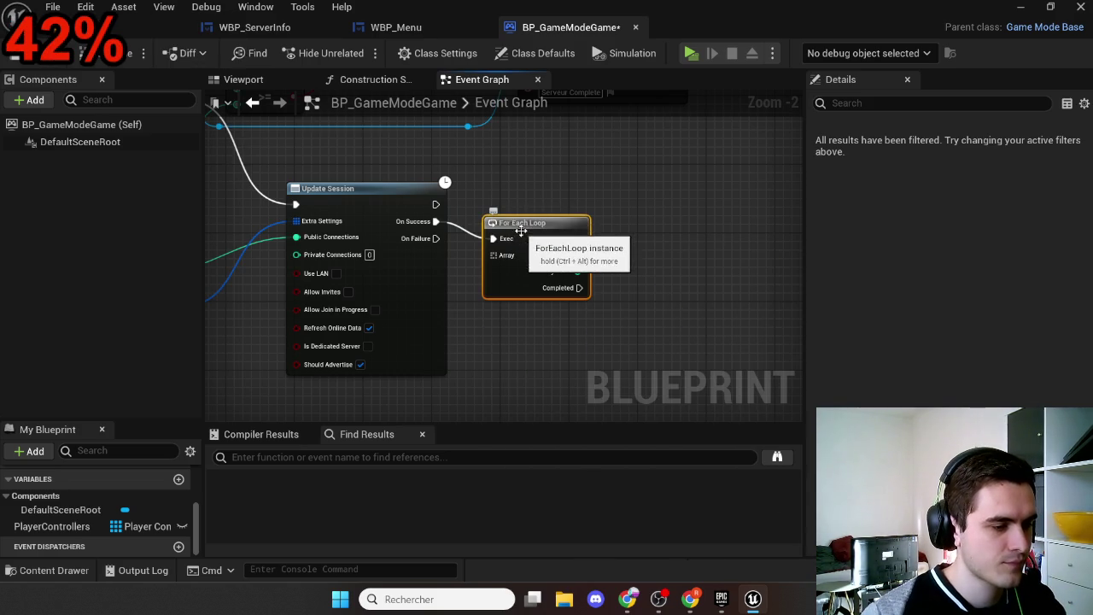
left_click_drag(520, 230, 552, 219)
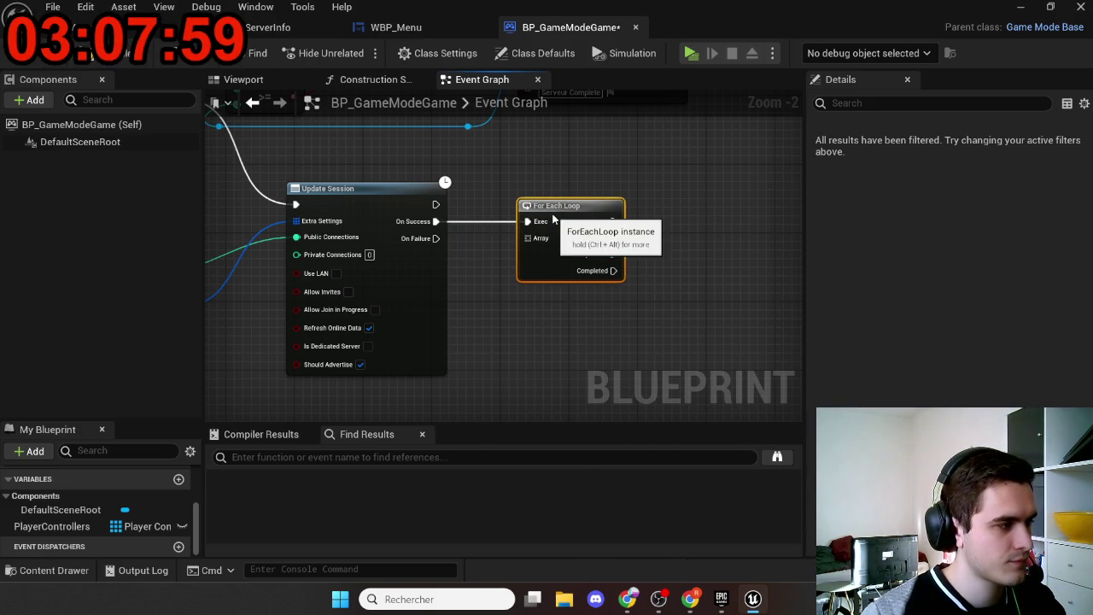
scroll(535, 338, "up", 2)
mouse_move(98, 525)
left_mouse_down()
mouse_move(368, 284)
mouse_move(397, 219)
mouse_move(408, 220)
mouse_move(393, 320)
mouse_move(473, 340)
left_mouse_up()
left_click_drag(534, 234, 355, 239)
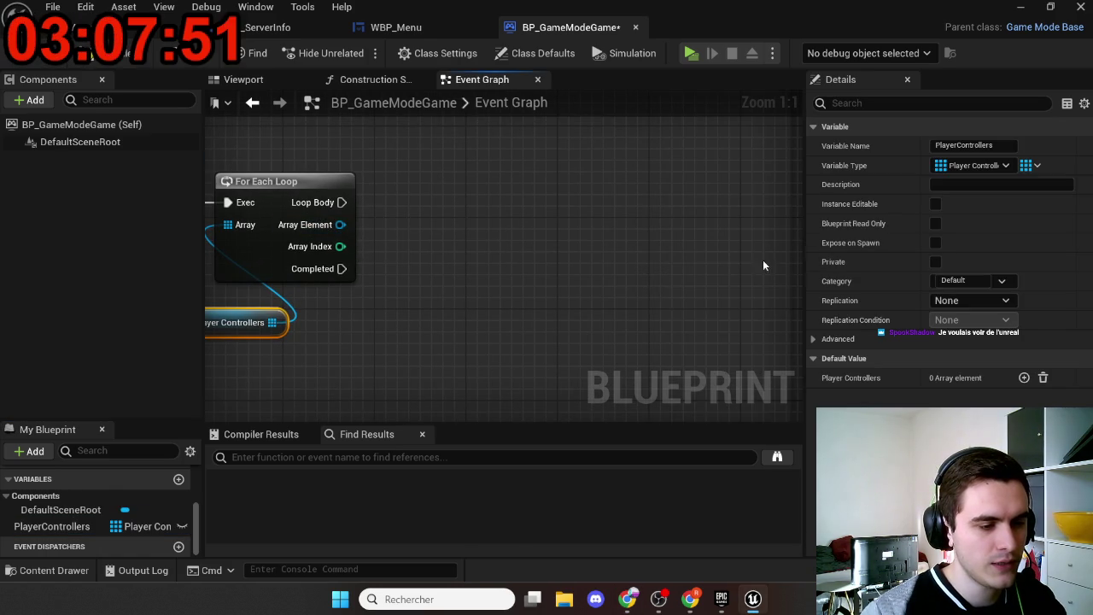
scroll(588, 305, "down", 3)
scroll(493, 267, "up", 3)
Step: Add a Spawn Actor from Class node owned by Array Element, driven by Loop Body
left_click_drag(413, 293, 483, 285)
type("spawn a")
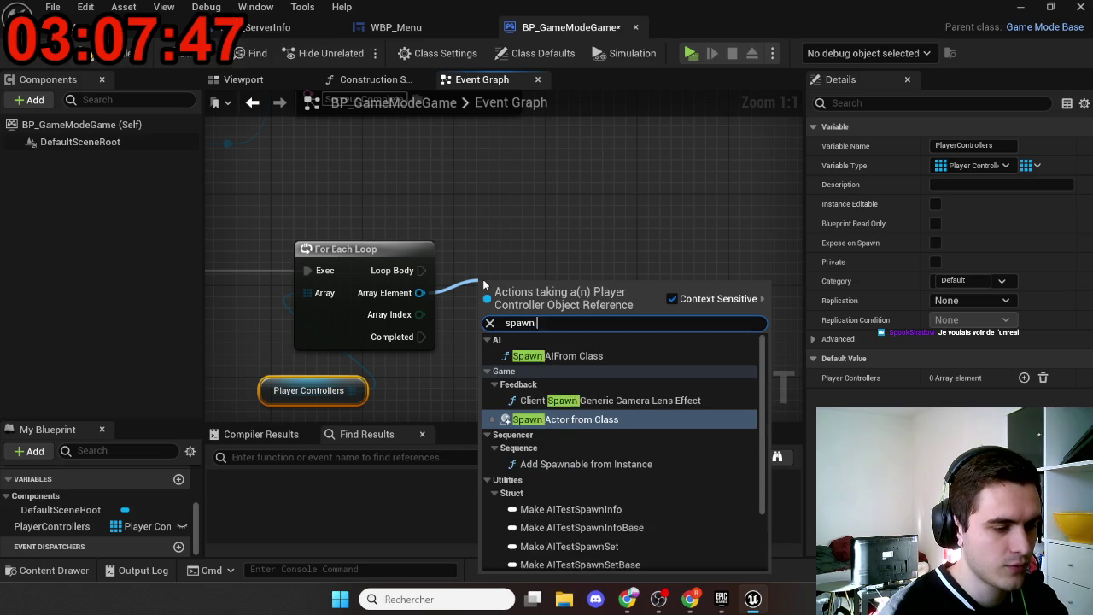
key("Return")
mouse_move(483, 282)
left_mouse_down()
mouse_move(549, 280)
mouse_move(574, 212)
mouse_move(428, 270)
left_mouse_up()
Step: Connect Loop Body to SpawnActor and feed its Class from a new Select node
left_click_drag(562, 302, 455, 240)
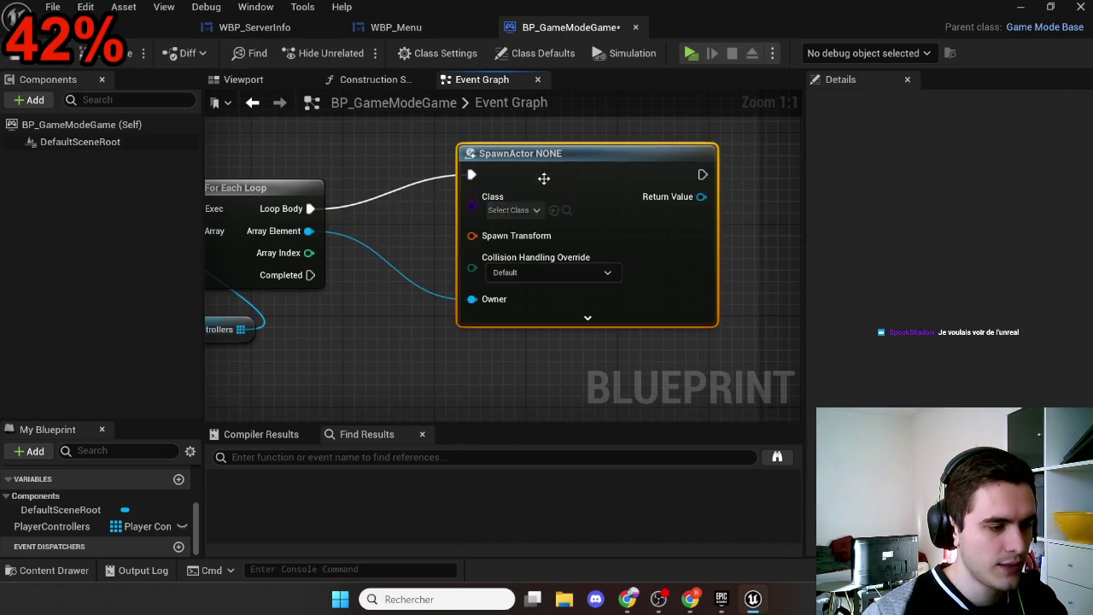
mouse_move(560, 168)
left_mouse_down()
mouse_move(633, 207)
mouse_move(527, 185)
mouse_move(441, 231)
left_mouse_up()
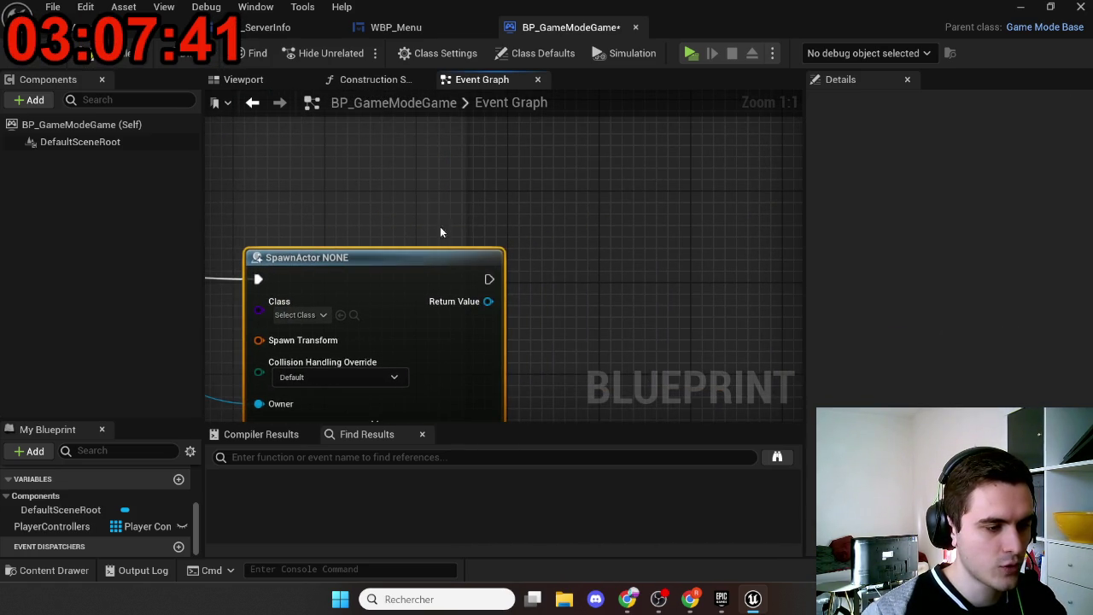
left_click_drag(674, 227, 1008, 150)
left_click_drag(642, 231, 522, 248)
type("sele")
key("Return")
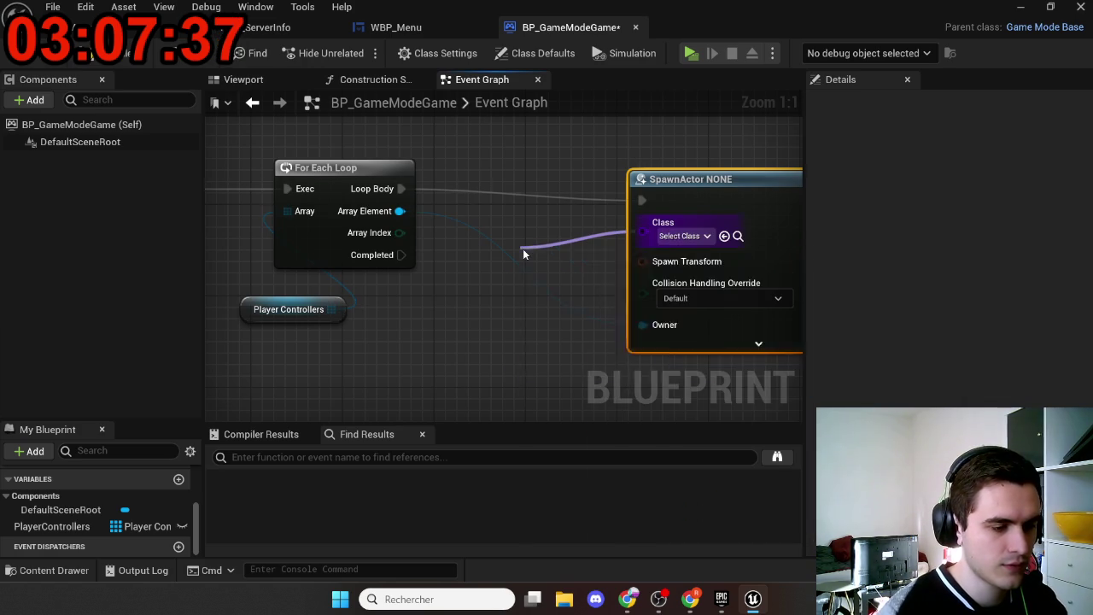
mouse_move(762, 199)
left_mouse_down()
mouse_move(514, 166)
mouse_move(611, 163)
left_mouse_up()
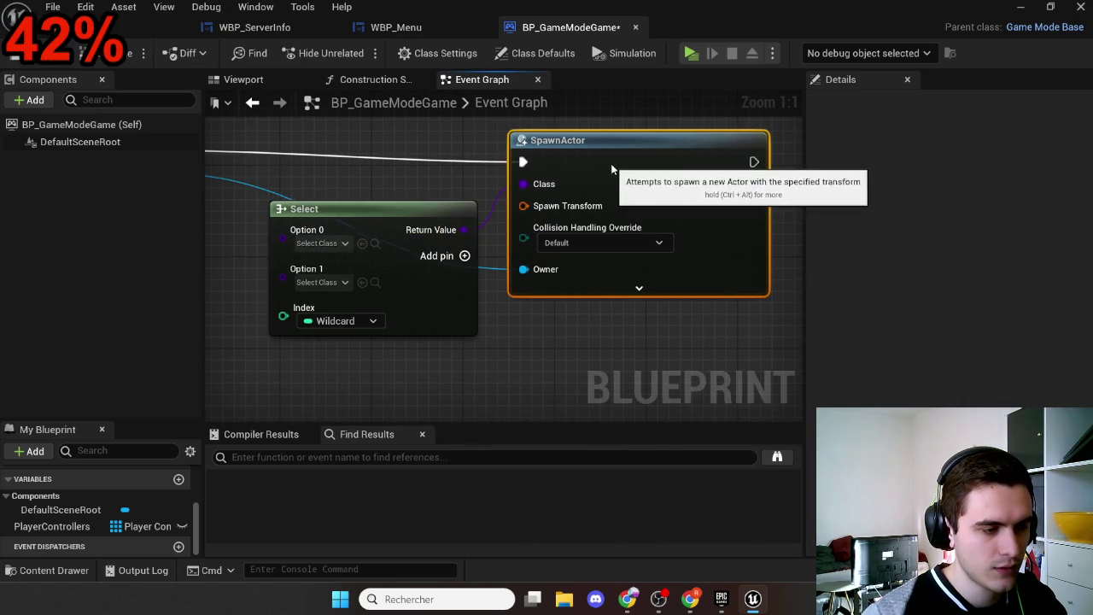
left_click_drag(436, 216, 443, 189)
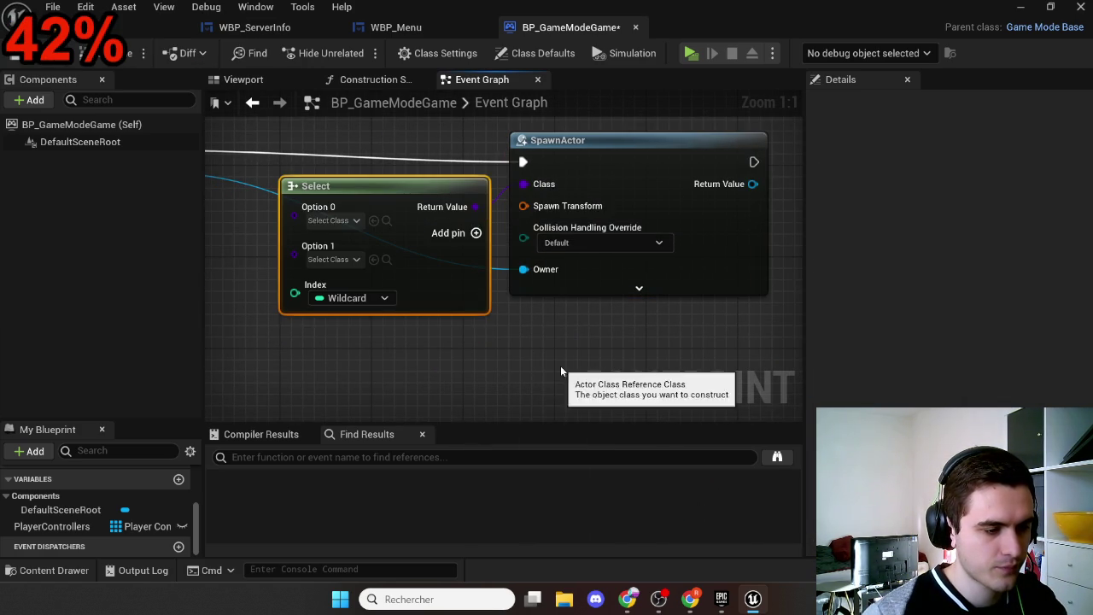
scroll(554, 358, "down", 4)
scroll(572, 333, "up", 5)
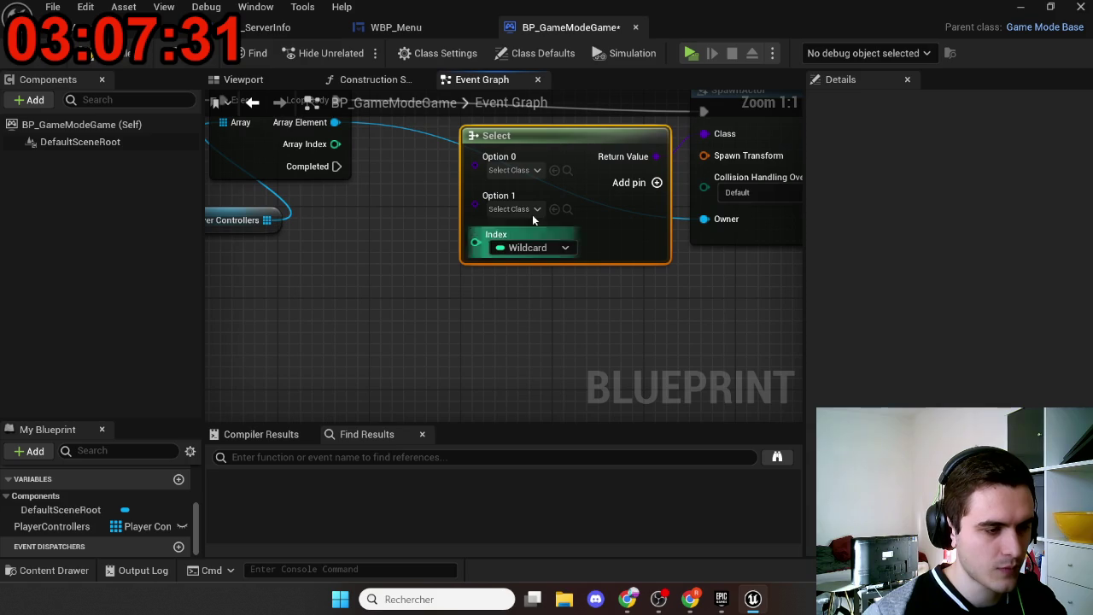
Step: Add a reroute knot on the Owner wire under SpawnActor and select both knots
left_click(395, 122)
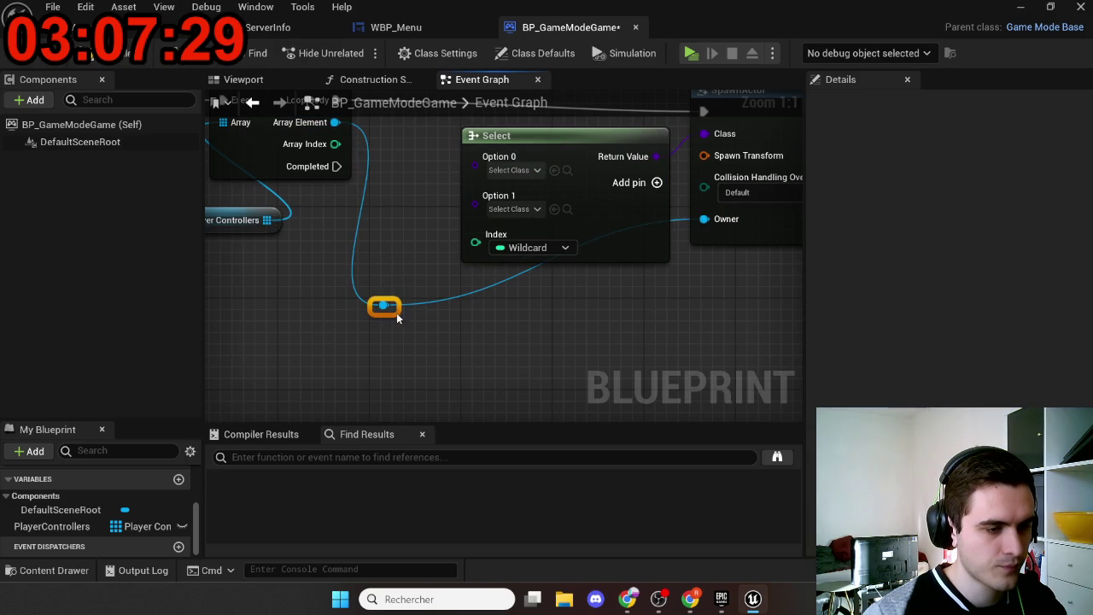
double_click(455, 296)
left_click_drag(455, 296, 693, 315)
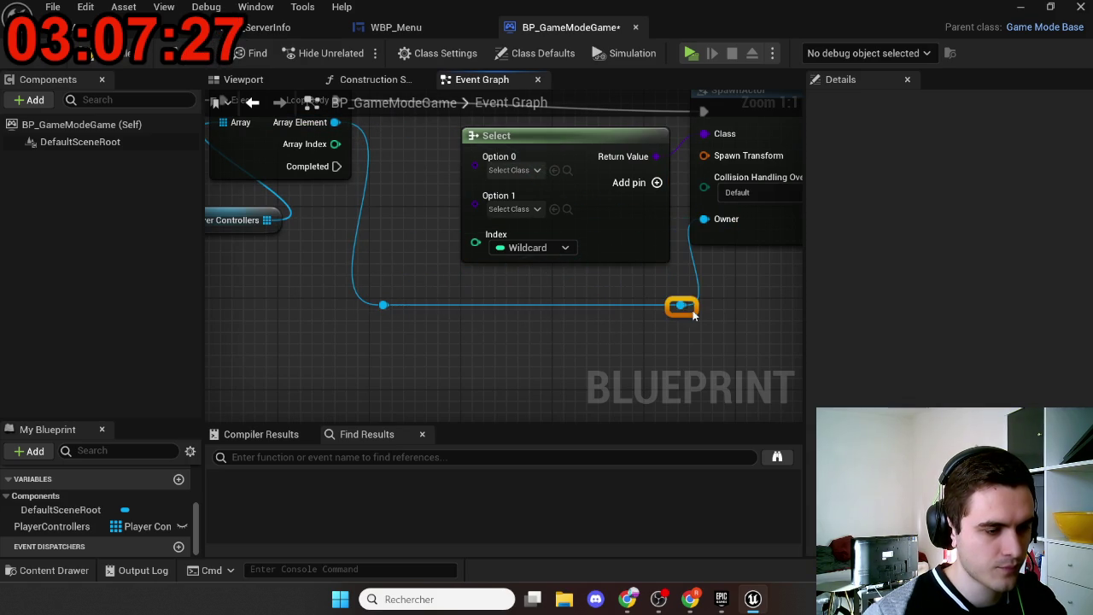
scroll(578, 319, "down", 2)
mouse_move(382, 313)
left_mouse_down()
mouse_move(586, 264)
mouse_move(617, 287)
mouse_move(582, 362)
mouse_move(607, 401)
left_mouse_up()
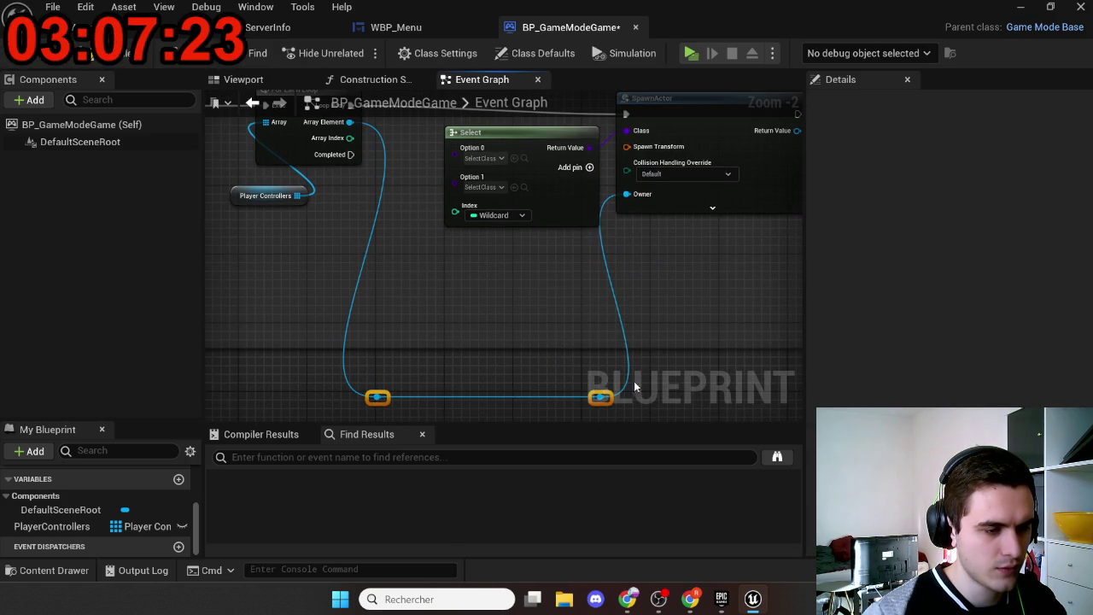
Step: Split SpawnActor's Spawn Transform pin into location, rotation and scale
left_click(708, 211)
right_click(626, 147)
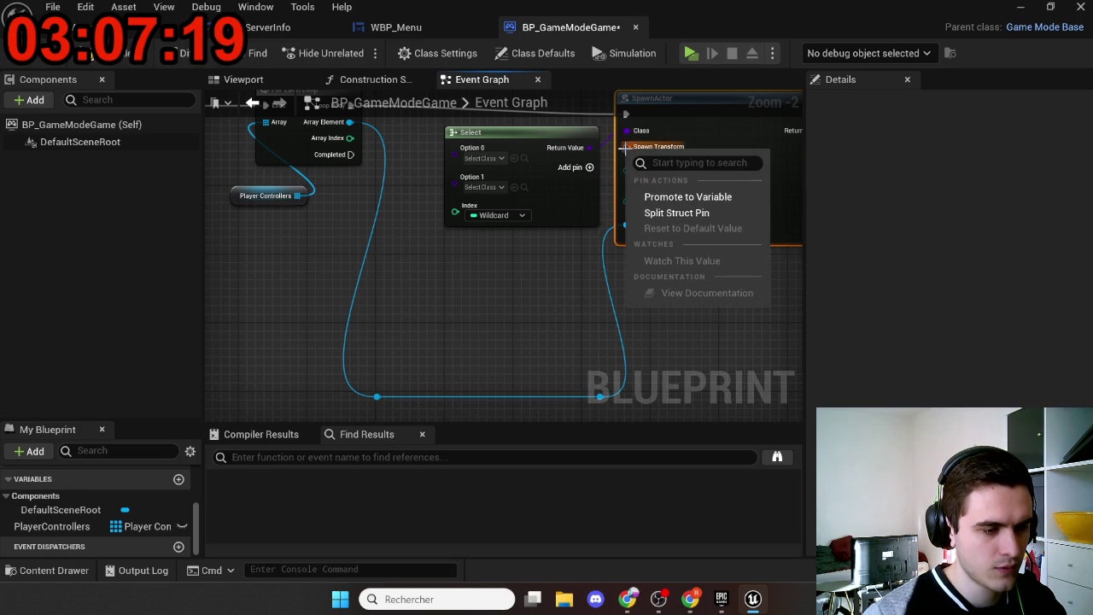
left_click(674, 213)
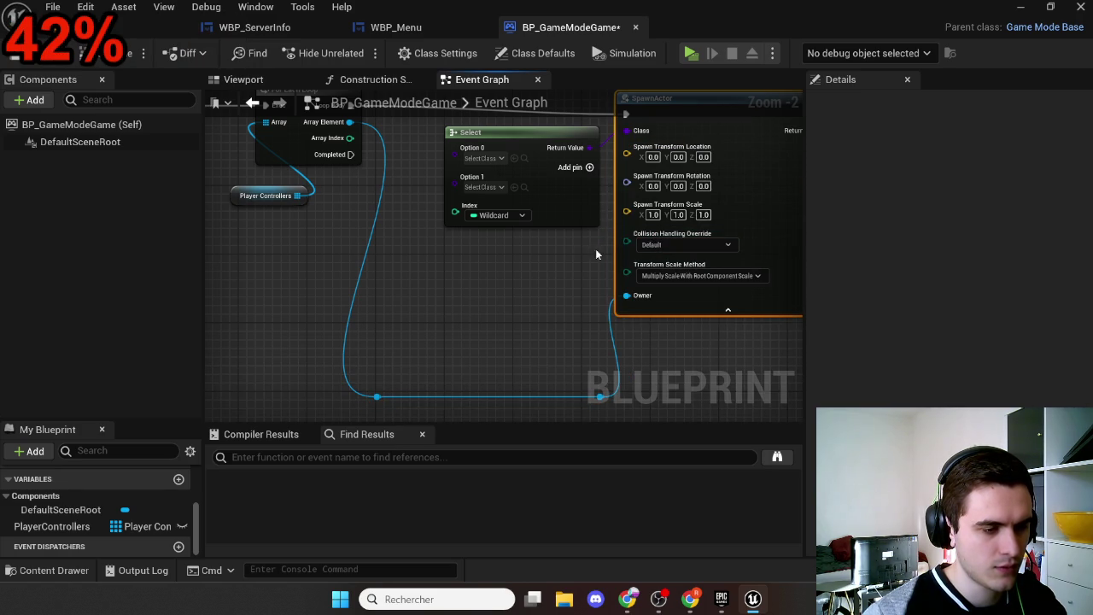
scroll(576, 257, "up", 1)
Step: Make the Select Index an Integer driven by Random Integer in Range with Max 1
left_click(512, 241)
scroll(427, 256, "up", 1)
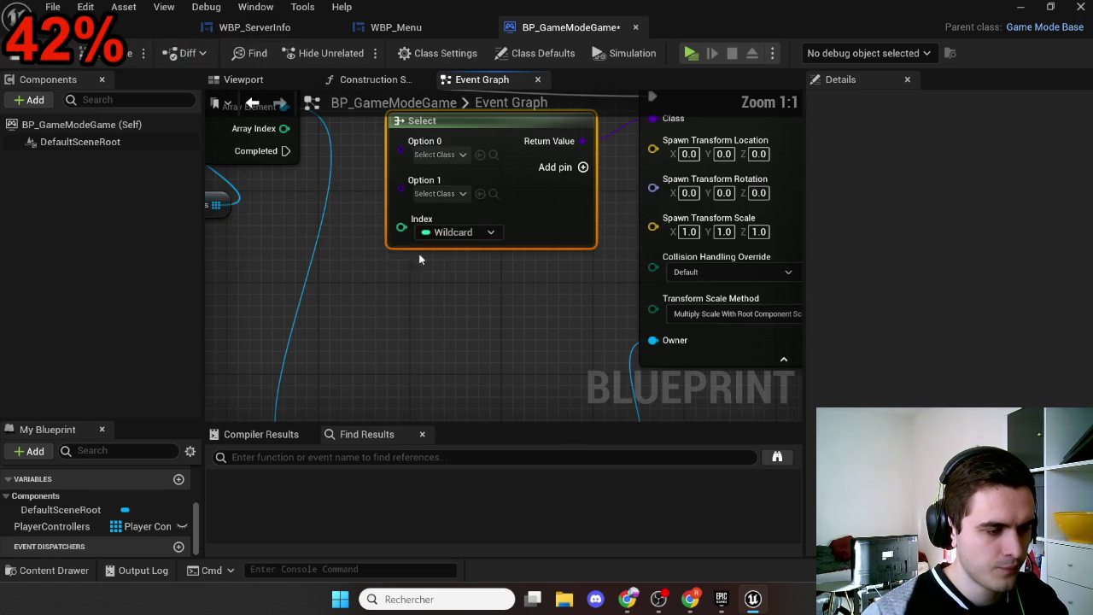
left_click(452, 232)
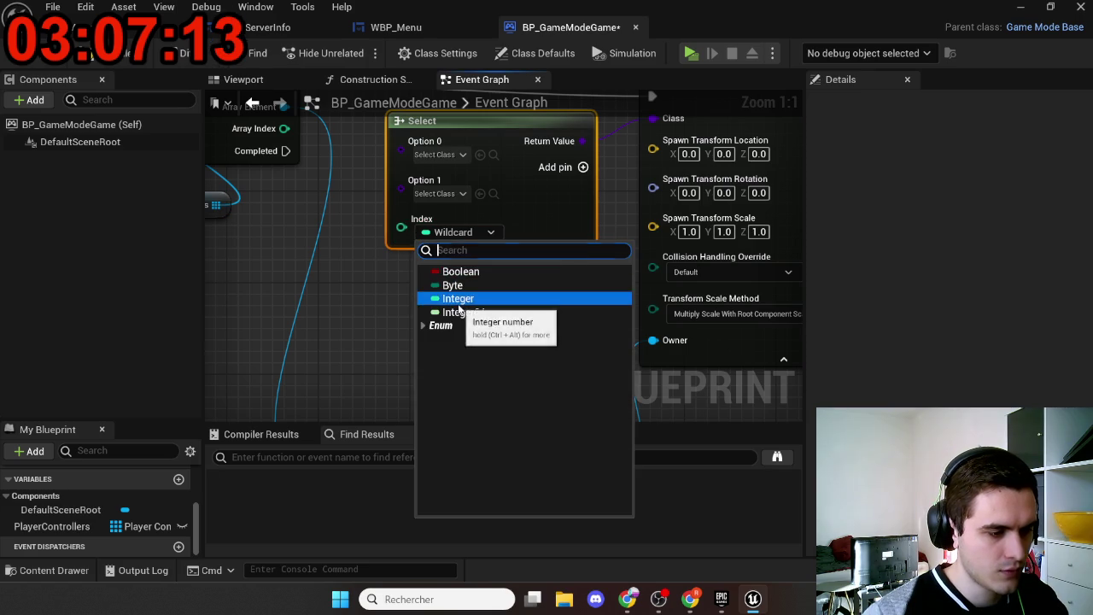
left_click(458, 298)
left_click_drag(401, 226, 413, 299)
type("rando")
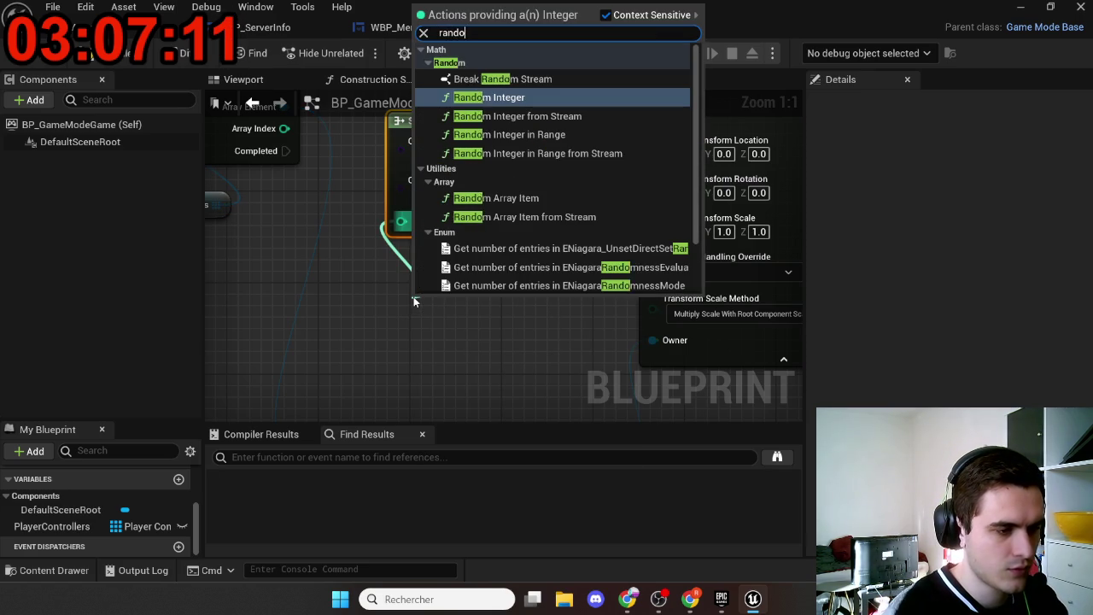
type("m")
key("Down")
key("Down")
key("Return")
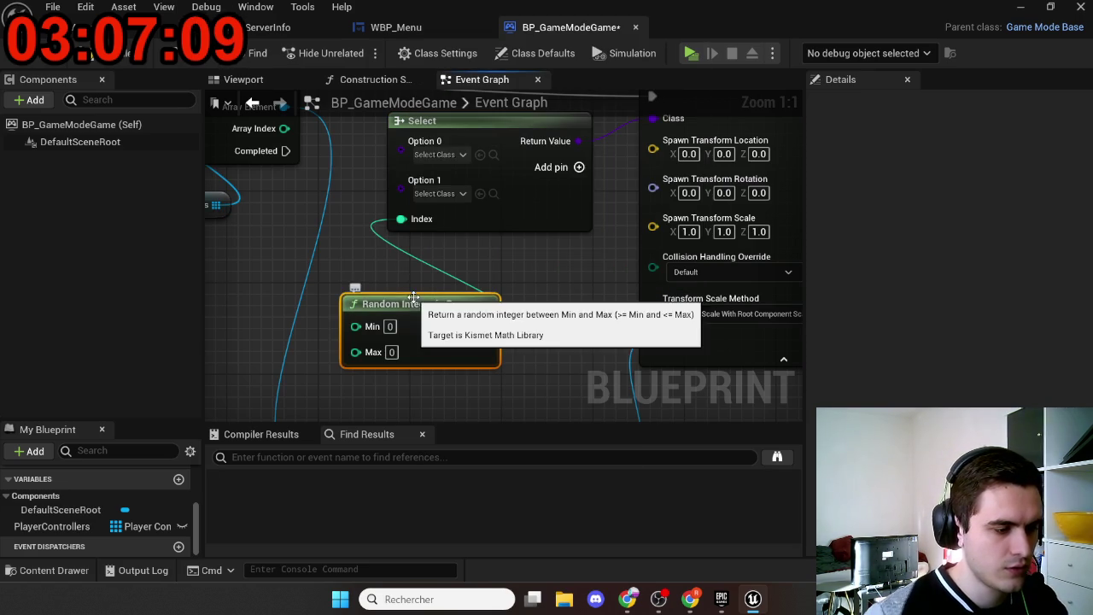
type("1")
key("Return")
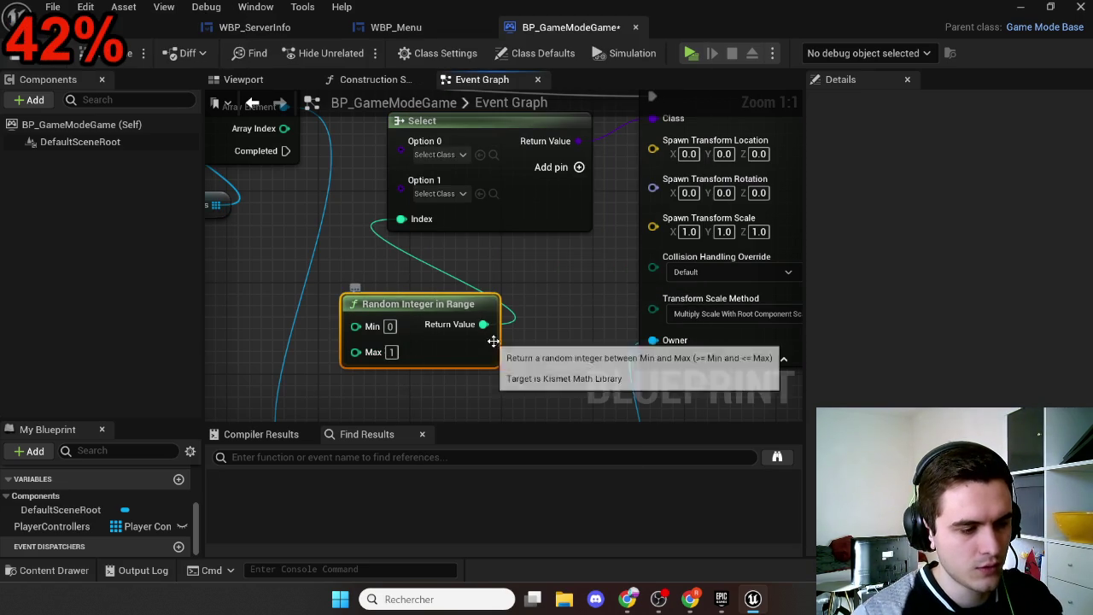
left_click_drag(481, 348, 549, 302)
Step: Set the Select options to BP Rabbit Character and BP Player, then save
left_click(457, 155)
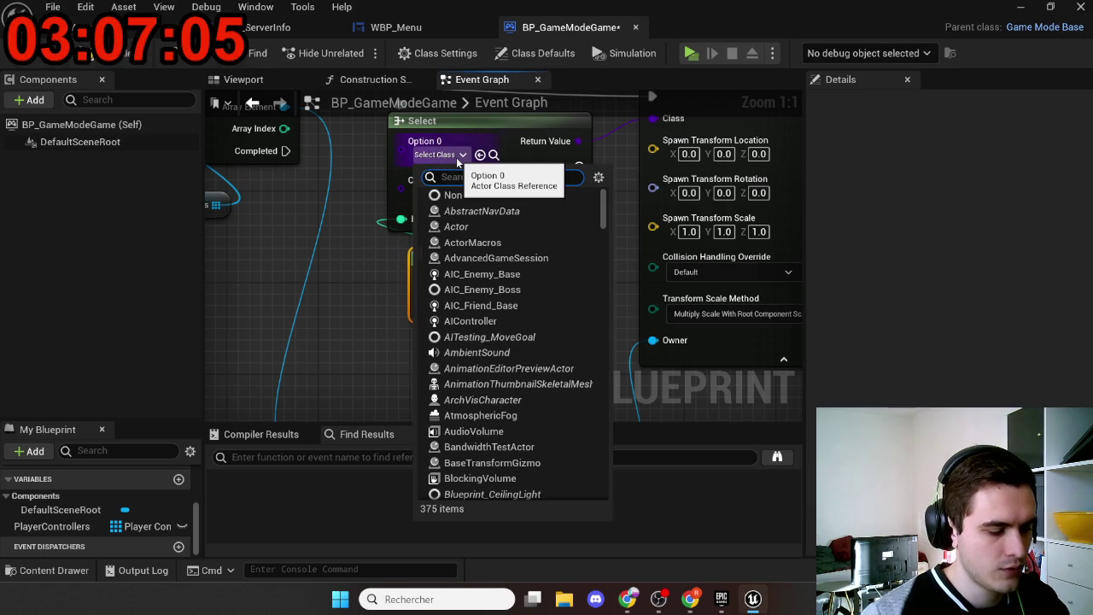
type("rabbit")
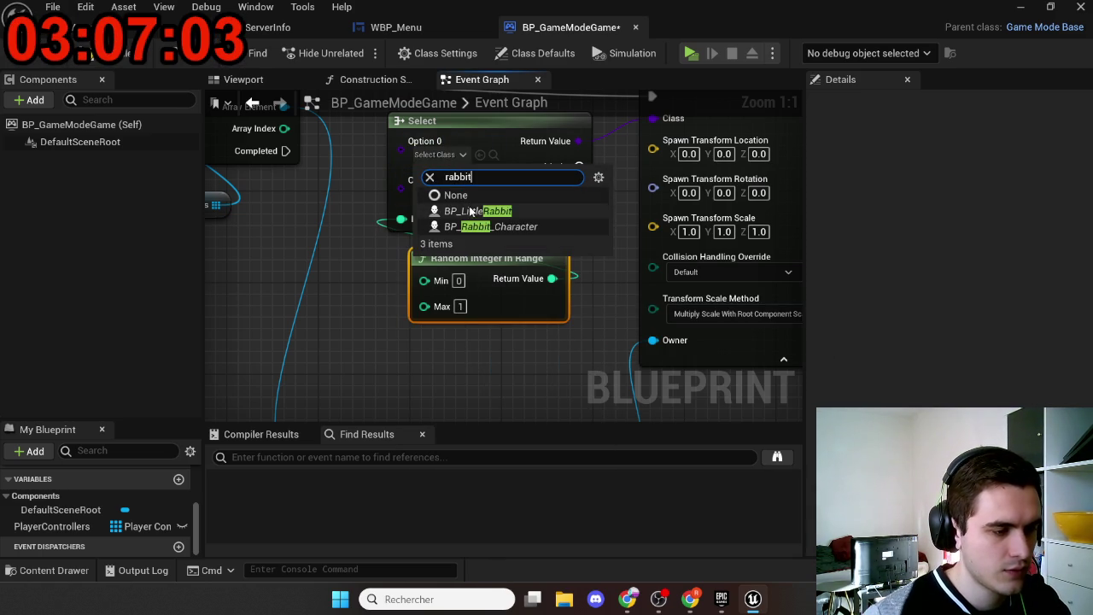
left_click(478, 225)
left_click(426, 193)
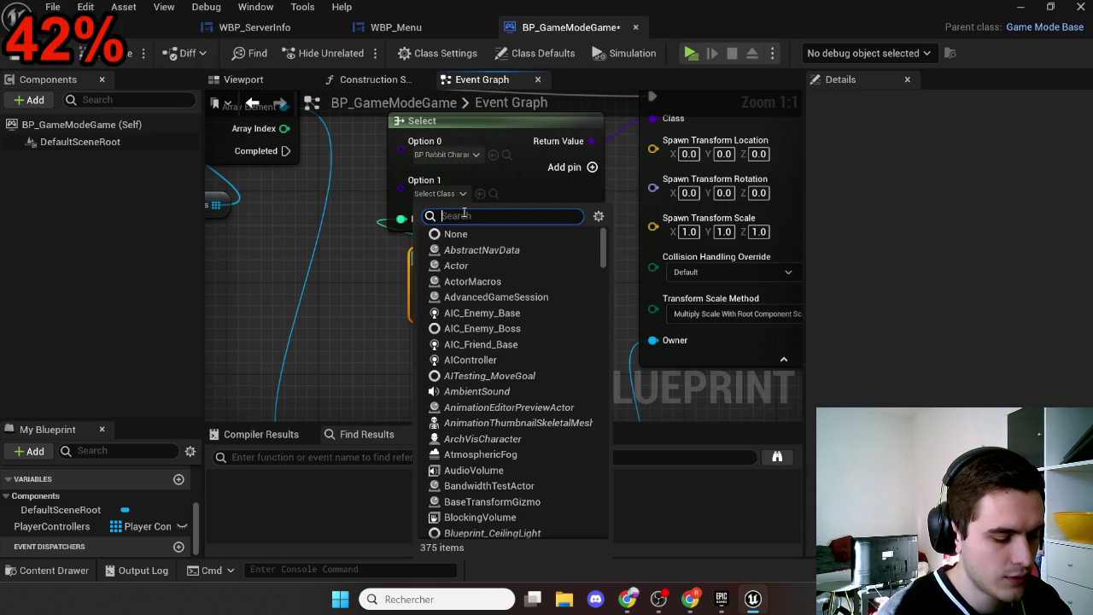
type("bp_pl")
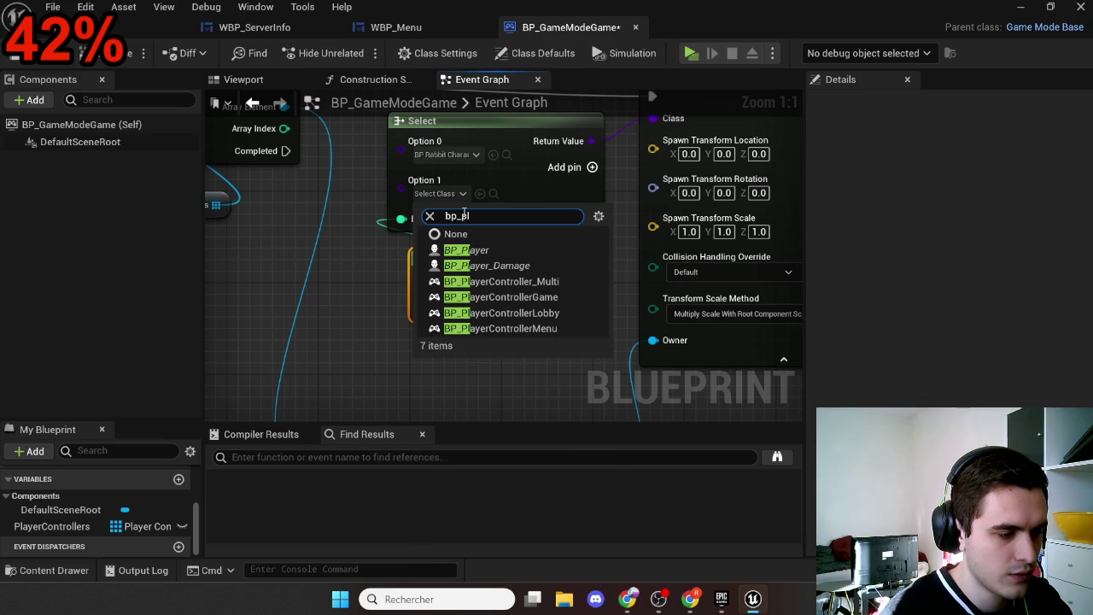
left_click(478, 251)
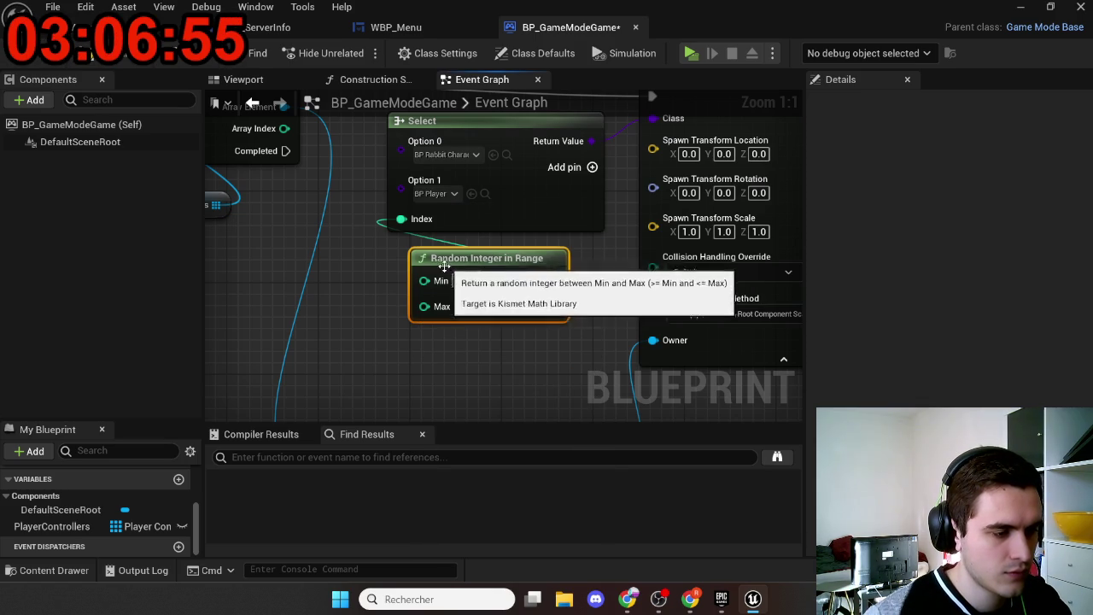
left_click(7, 56)
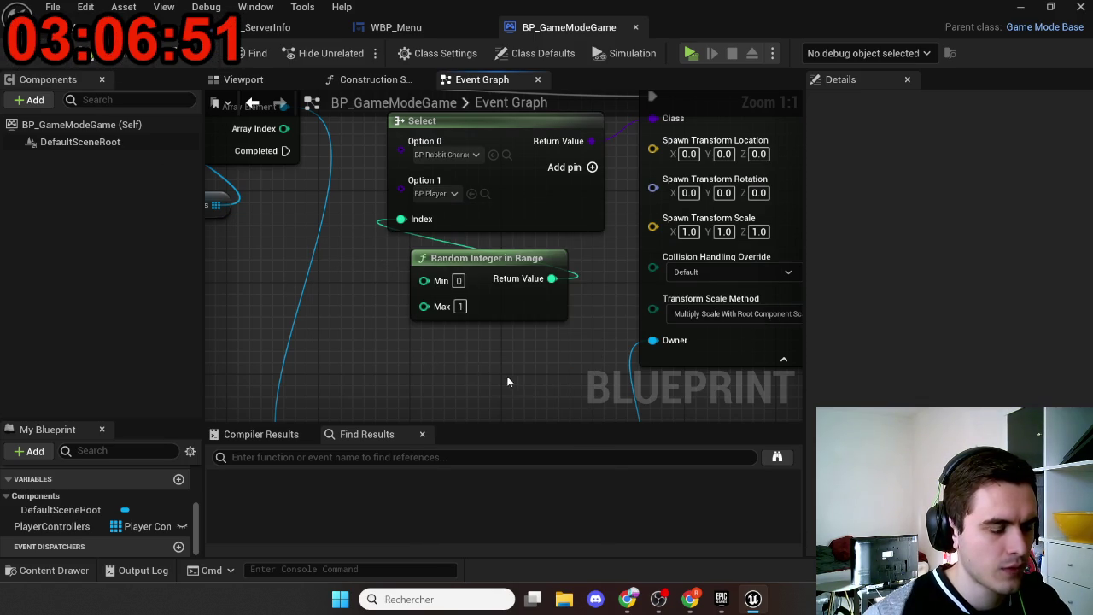
Step: Review the spawn logic up to Update Session and return to the level editor
scroll(469, 366, "down", 3)
scroll(503, 358, "down", 2)
scroll(502, 359, "up", 2)
mouse_move(502, 359)
left_mouse_down()
mouse_move(617, 300)
mouse_move(550, 341)
left_mouse_up()
scroll(618, 300, "up", 1)
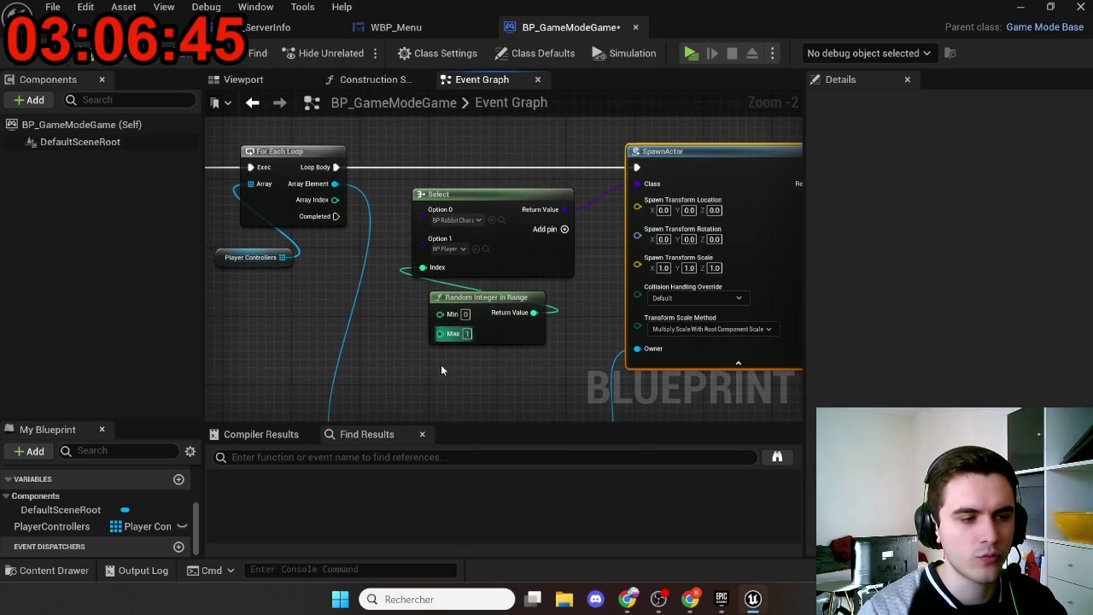
scroll(531, 307, "down", 4)
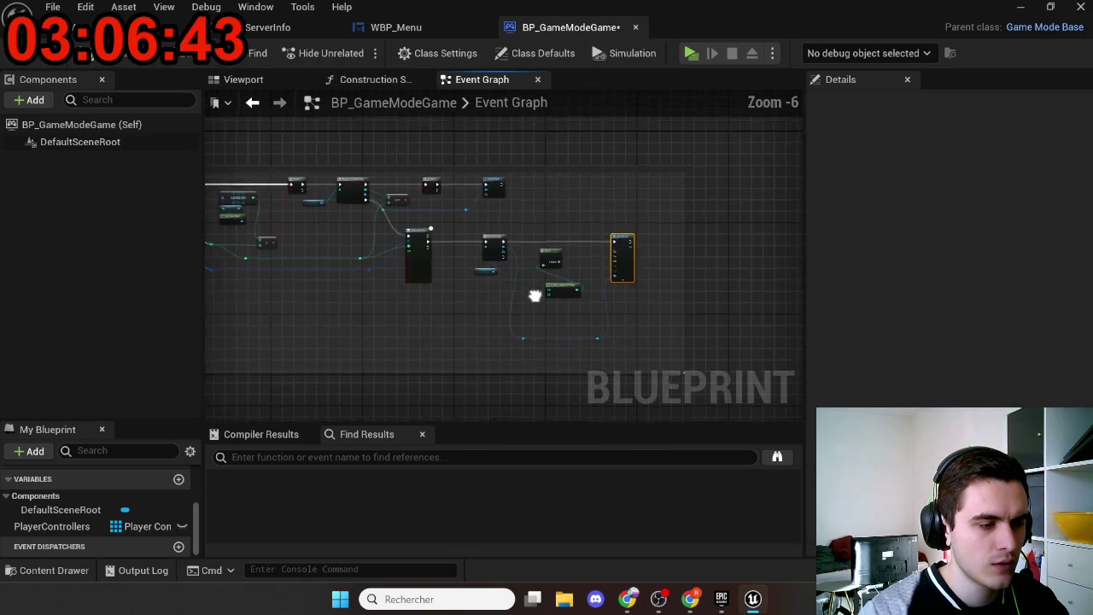
scroll(569, 281, "up", 3)
left_click_drag(568, 281, 540, 297)
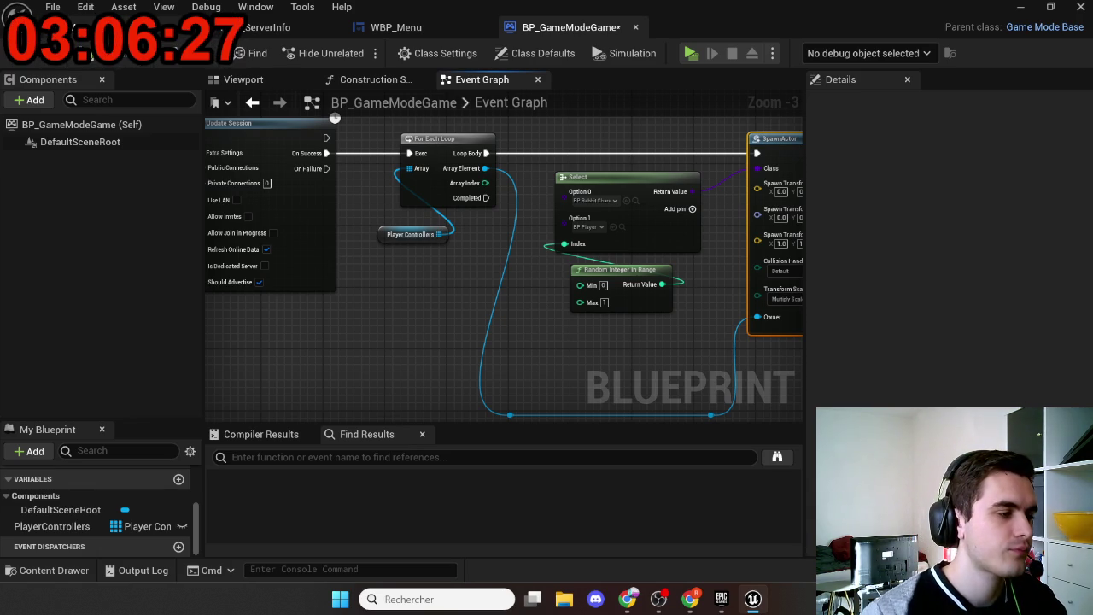
left_click(218, 28)
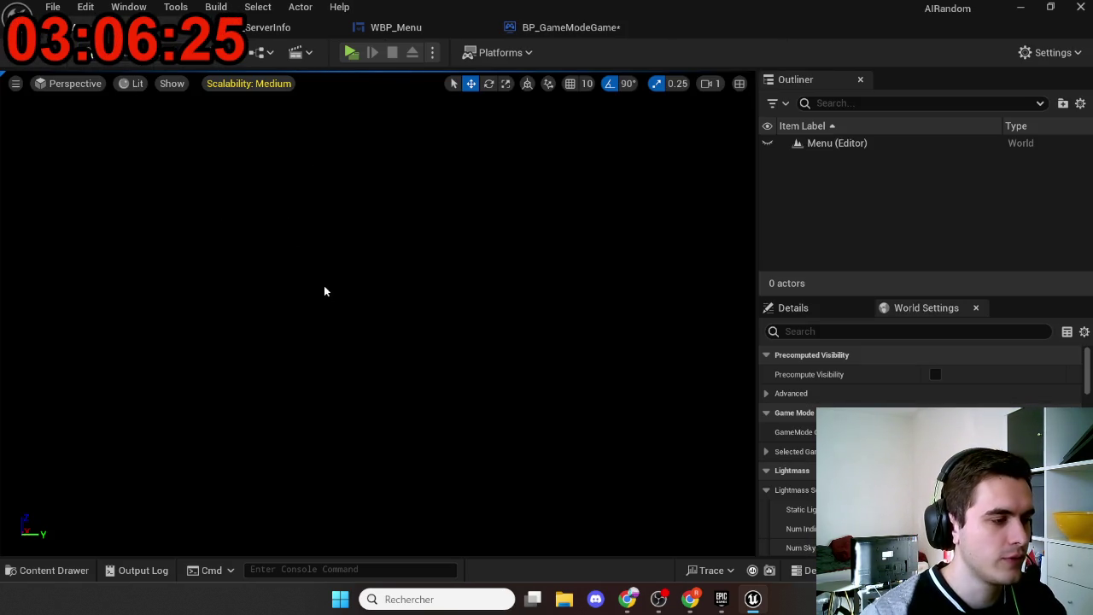
Step: Open the GameTest level, saving the game mode, and look around the floor
key("ctrl+space")
double_click(396, 461)
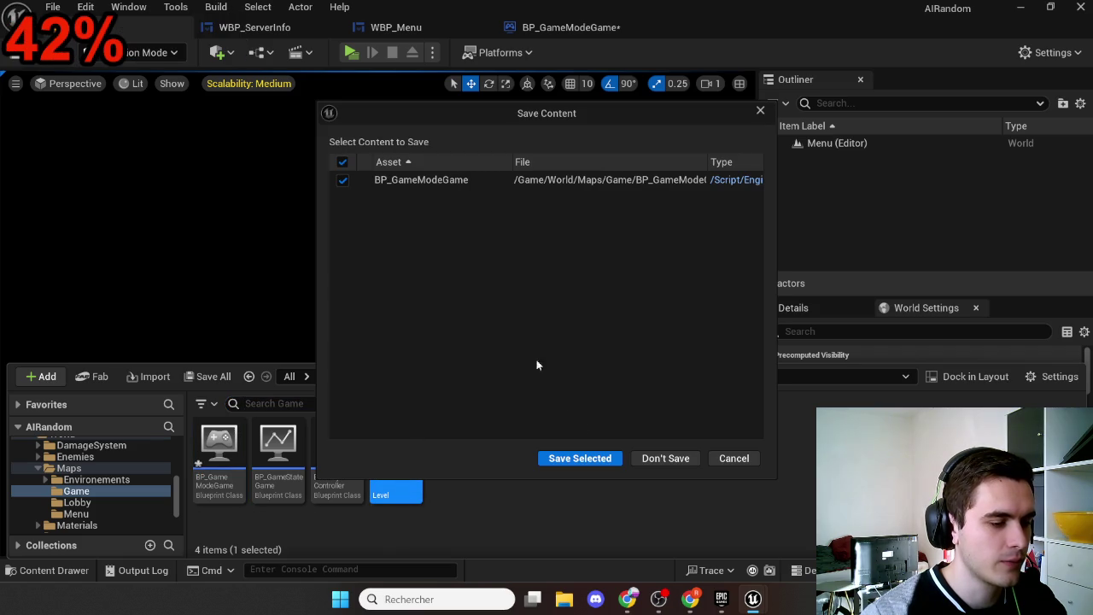
left_click(578, 459)
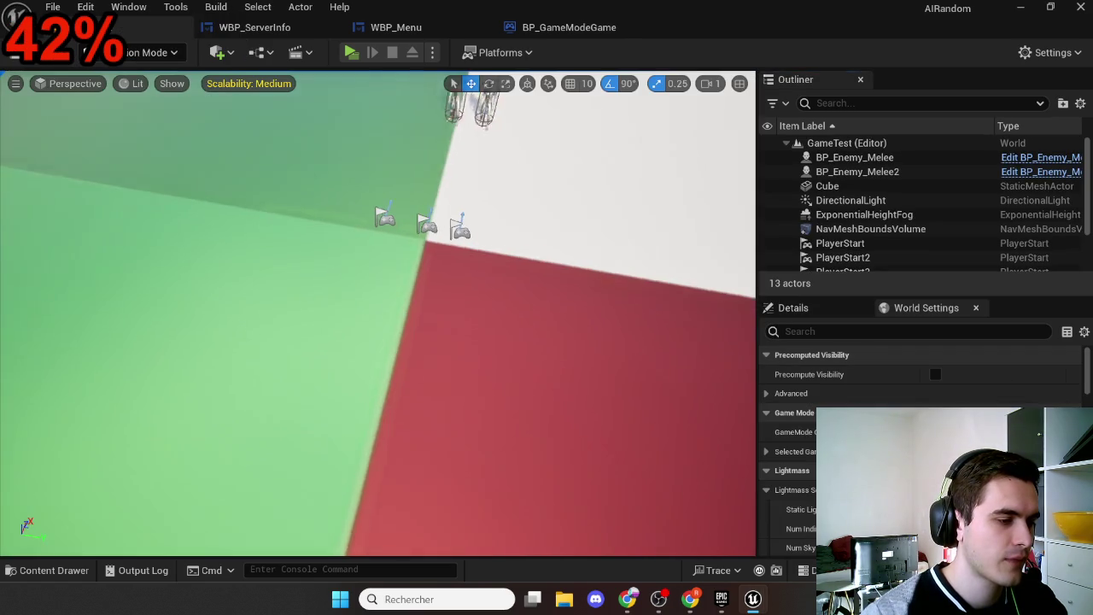
left_click_drag(468, 323, 468, 324)
left_click_drag(503, 171, 502, 170)
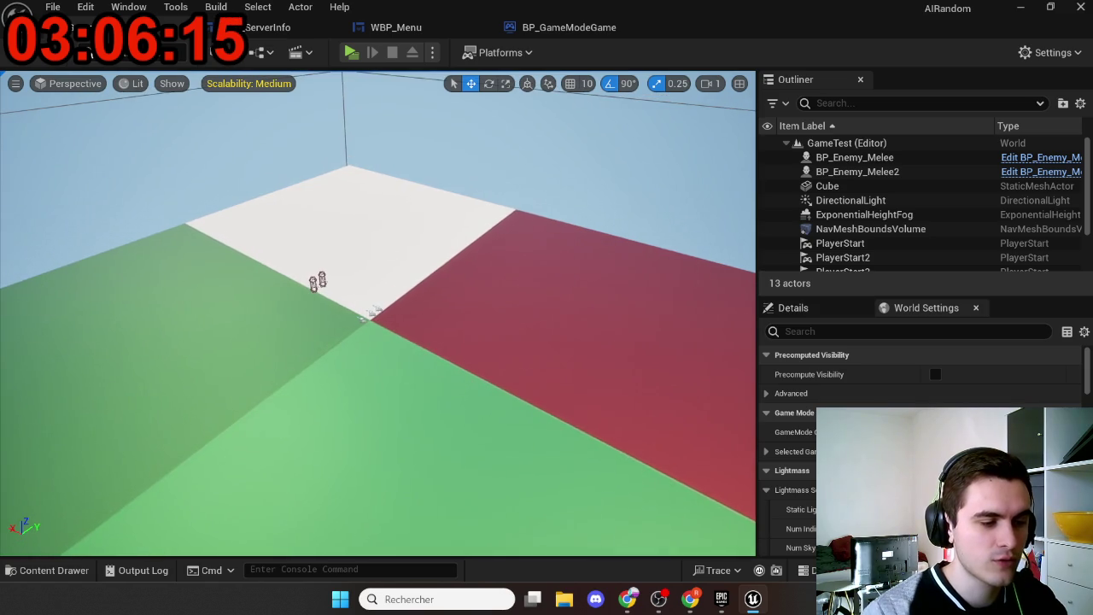
left_click_drag(468, 324, 469, 356)
Step: Inspect the BP_PlayerController and BP_GameModeGame assets in the content drawer
key("ctrl+space")
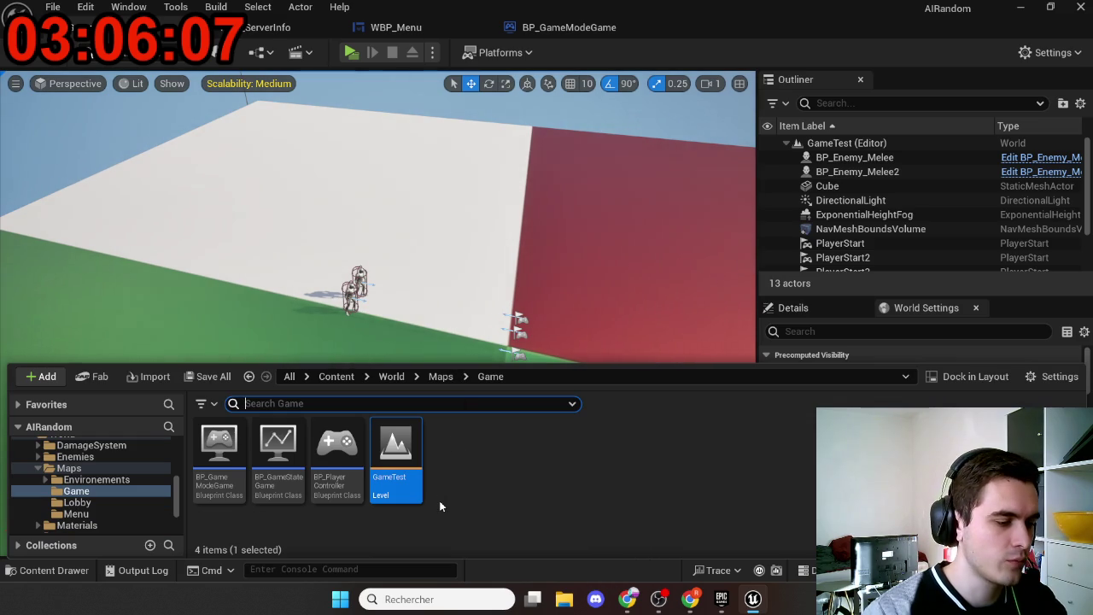
left_click(480, 494)
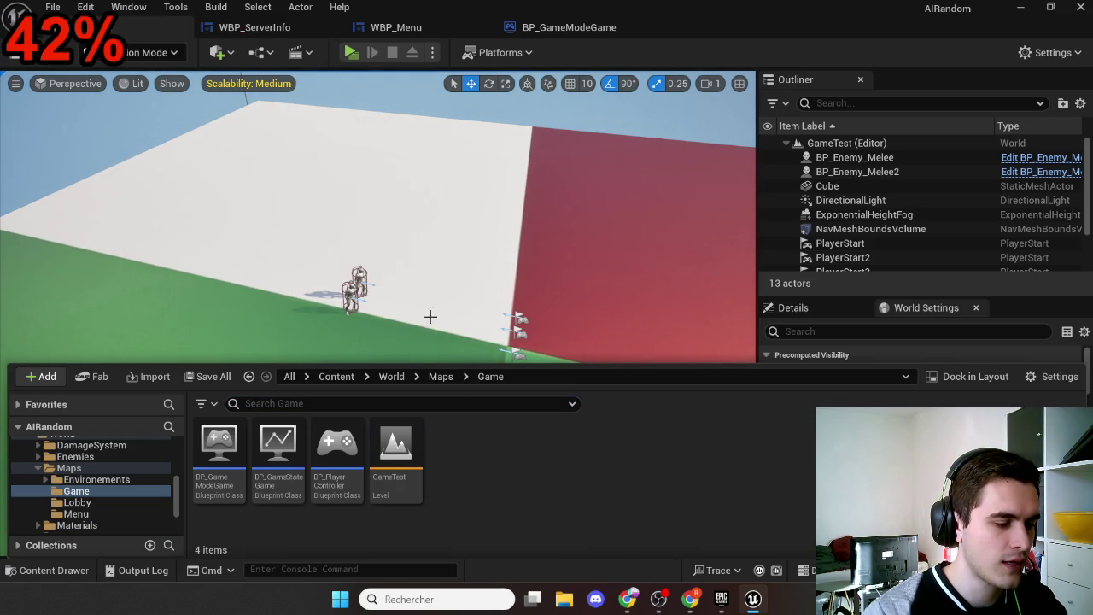
left_click(340, 450)
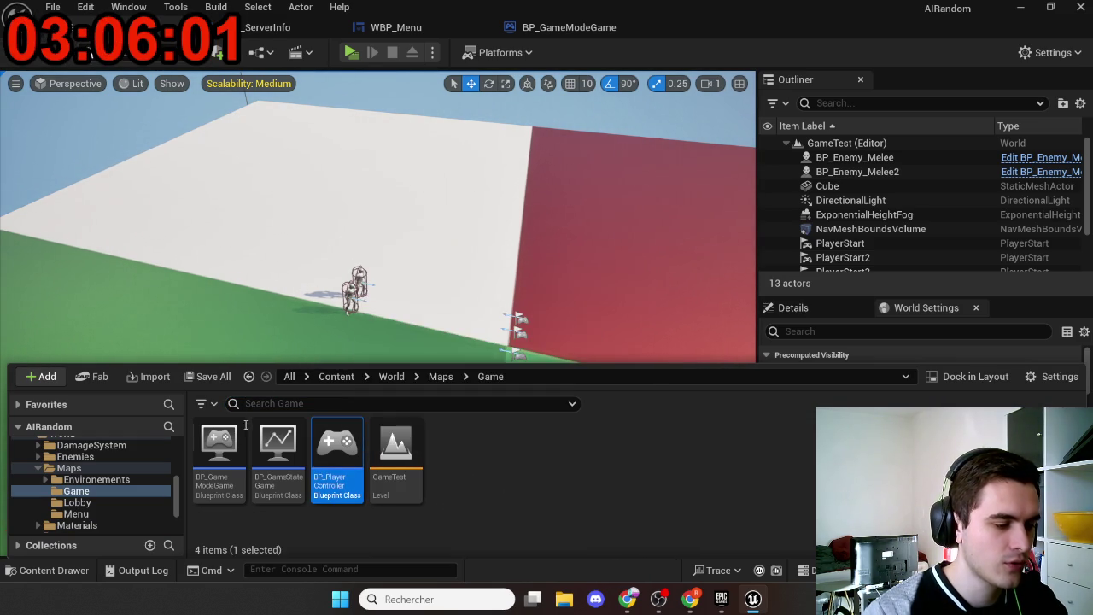
left_click(217, 442)
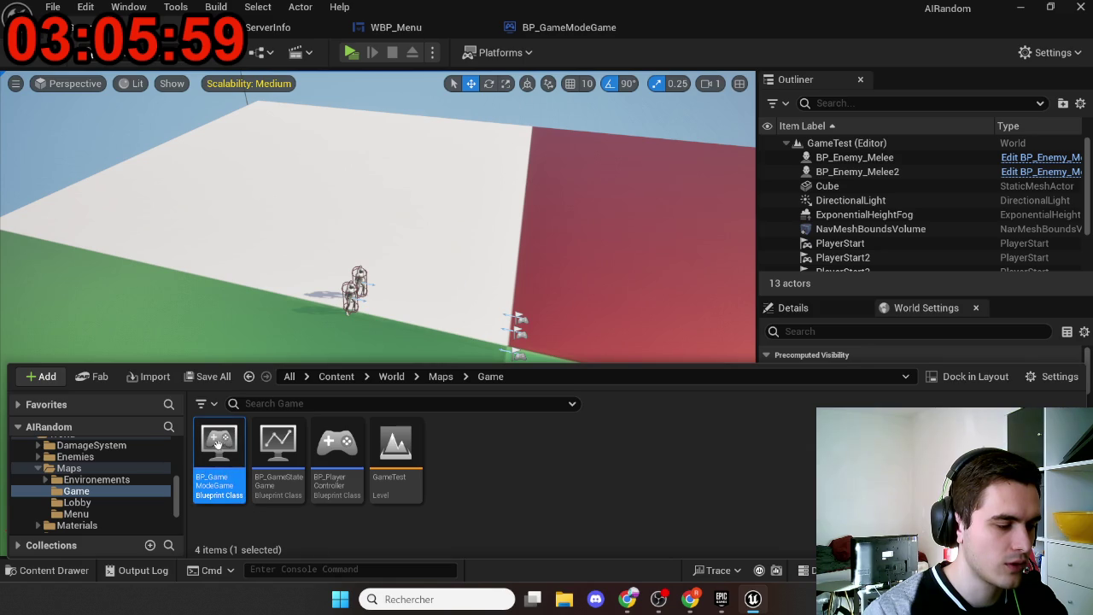
left_click(328, 454)
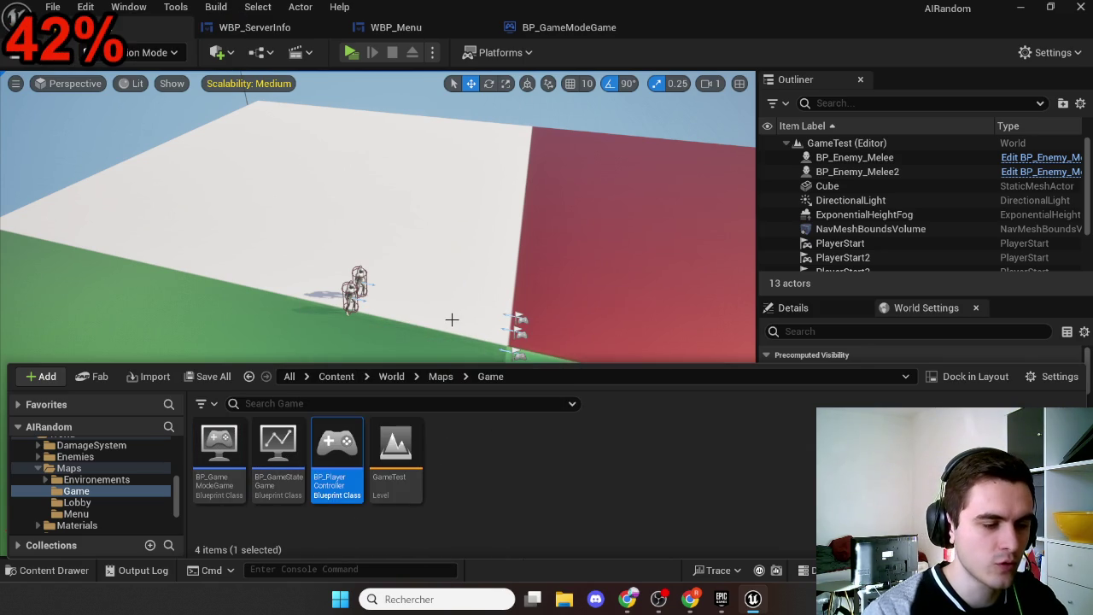
scroll(451, 319, "down", 5)
key("ctrl+space")
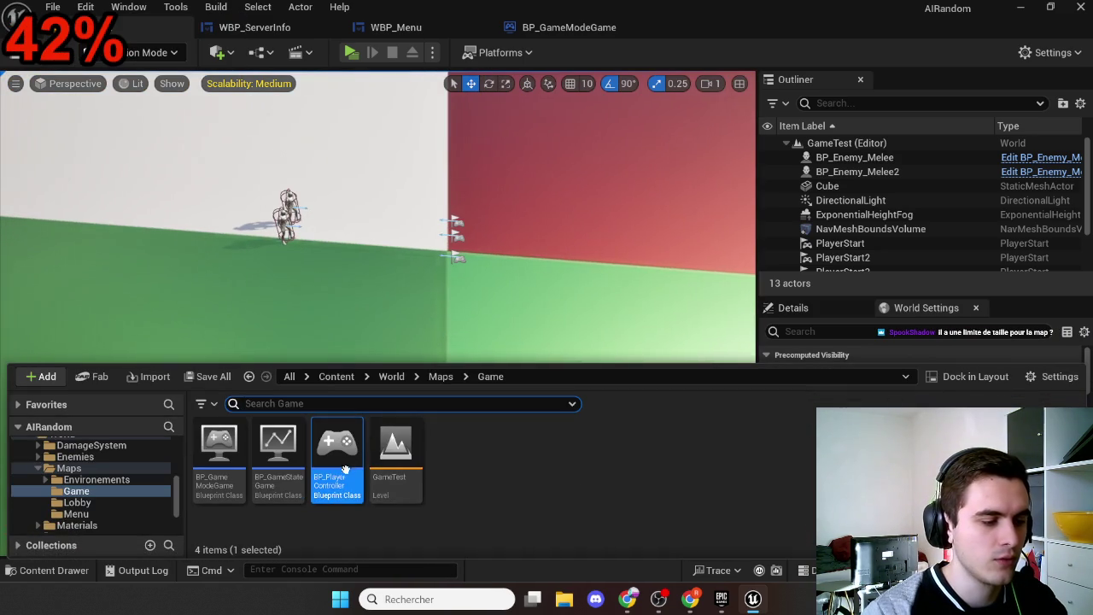
Step: Select the Cube floor, enlarge it with the scale tool, then undo the resize
left_click_drag(460, 297, 466, 342)
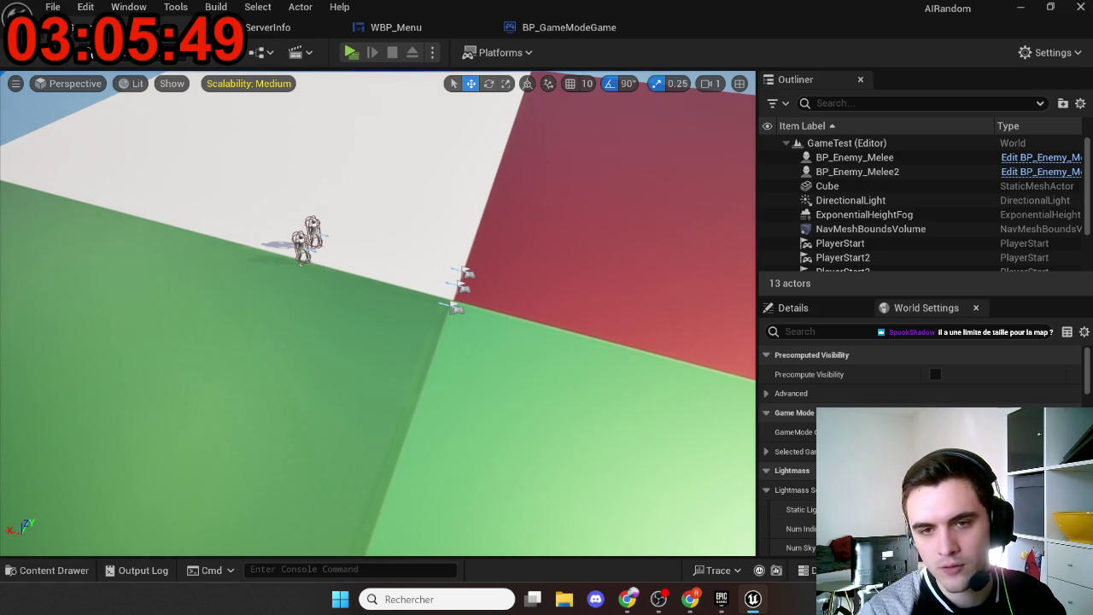
scroll(542, 321, "down", 8)
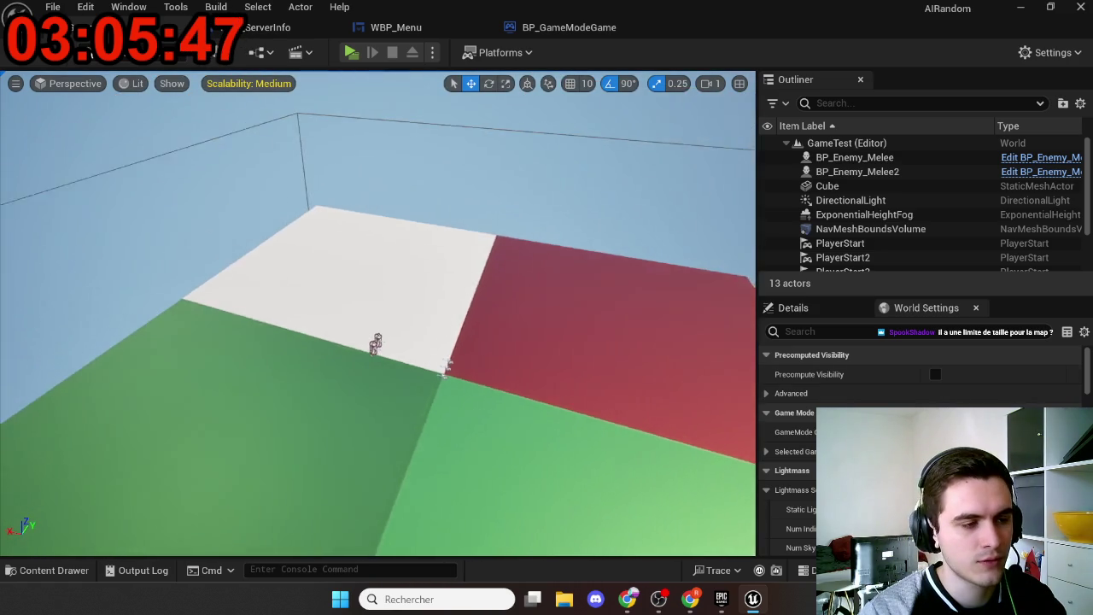
scroll(378, 313, "down", 10)
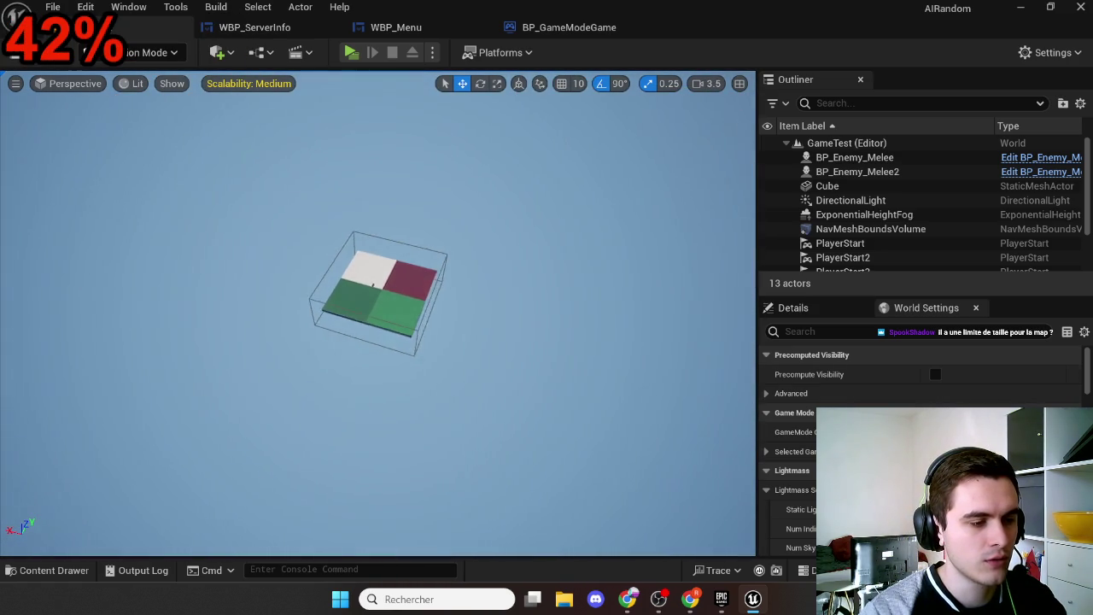
left_click(409, 288)
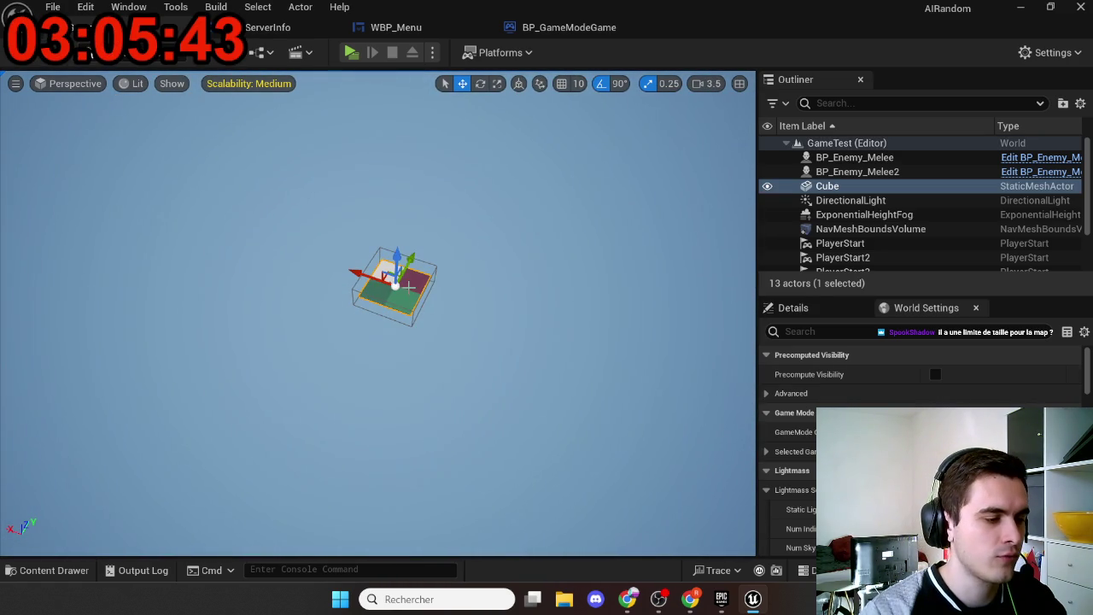
key("e")
key("r")
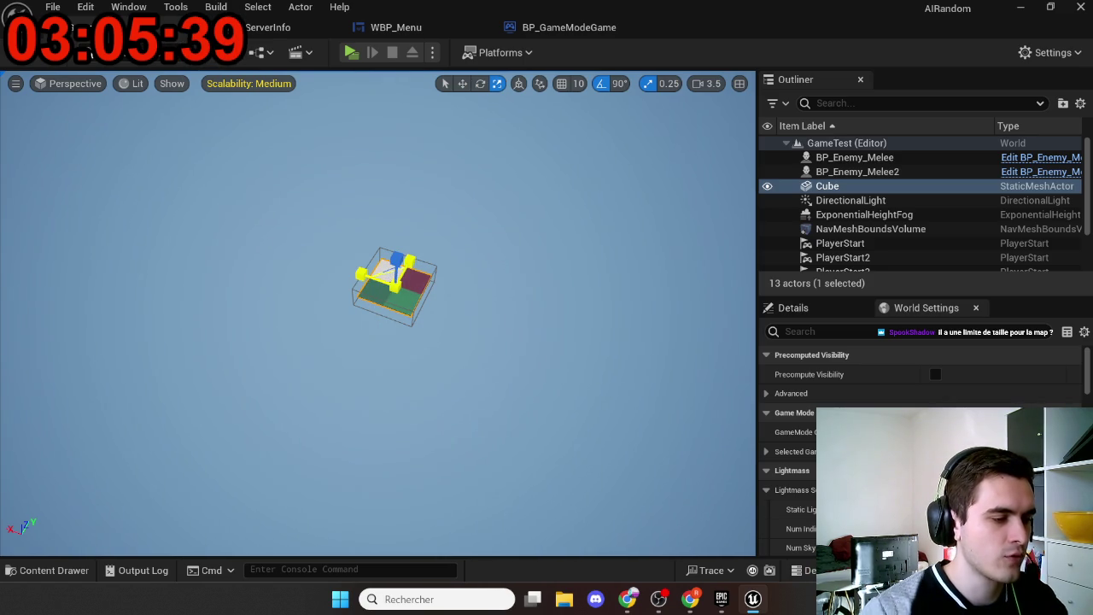
mouse_move(394, 278)
left_mouse_down()
mouse_move(503, 246)
mouse_move(499, 345)
mouse_move(482, 272)
left_mouse_up()
key("ctrl+z")
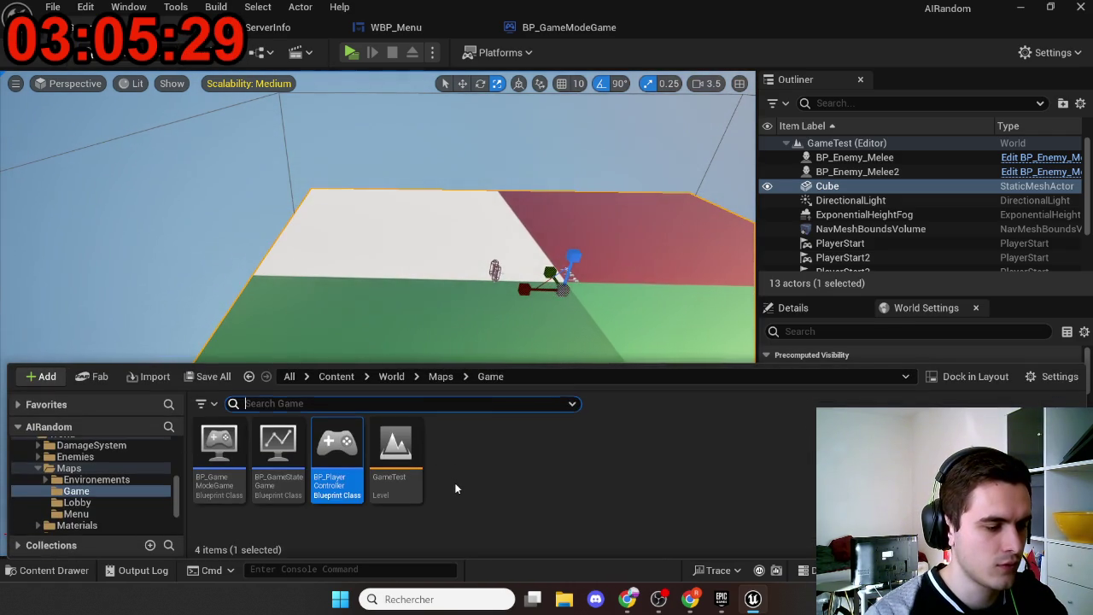
Step: Create a new level asset named levelOpenworldtest and open it
right_click(455, 489)
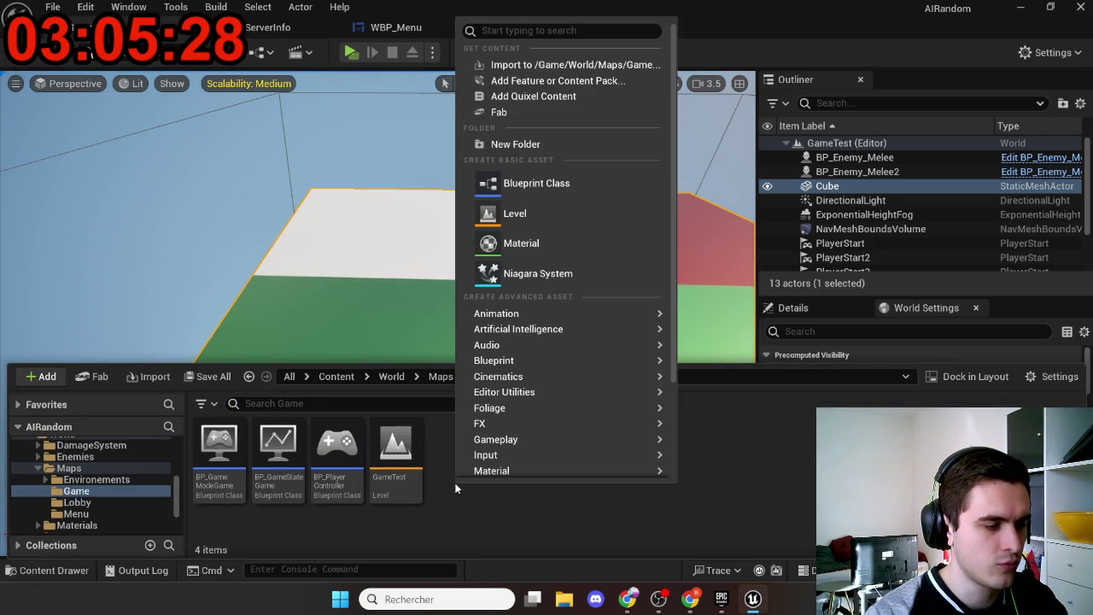
left_click(501, 218)
type("test")
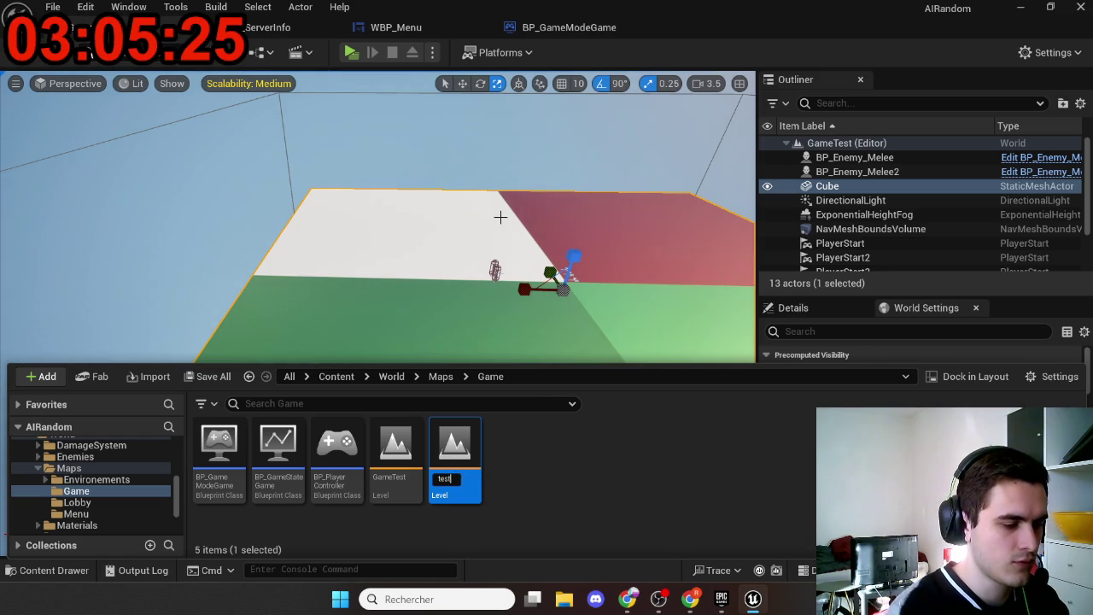
key("Return")
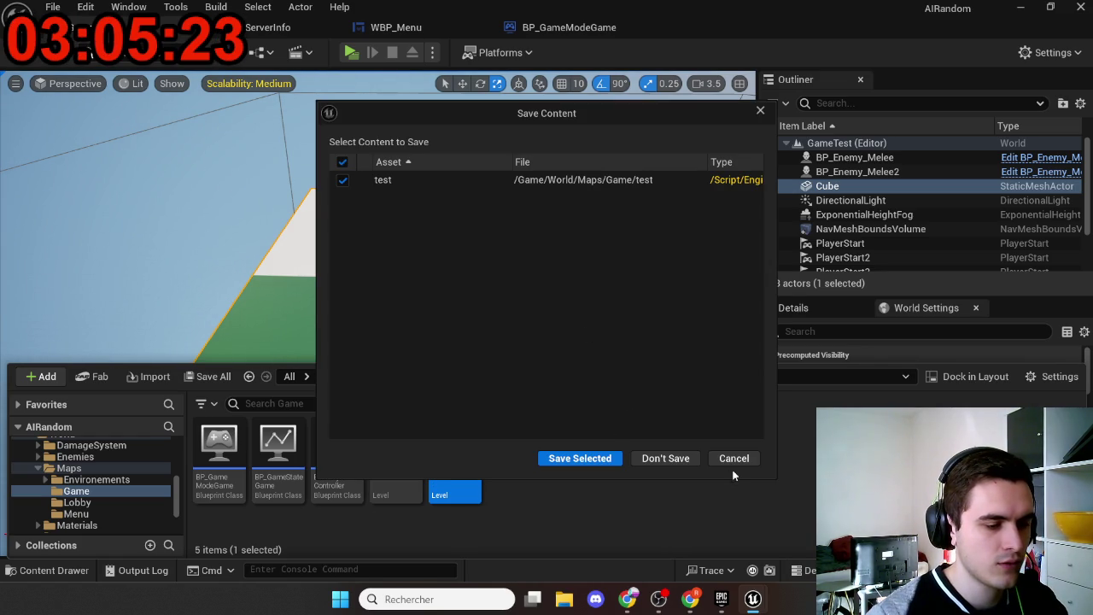
left_click(733, 461)
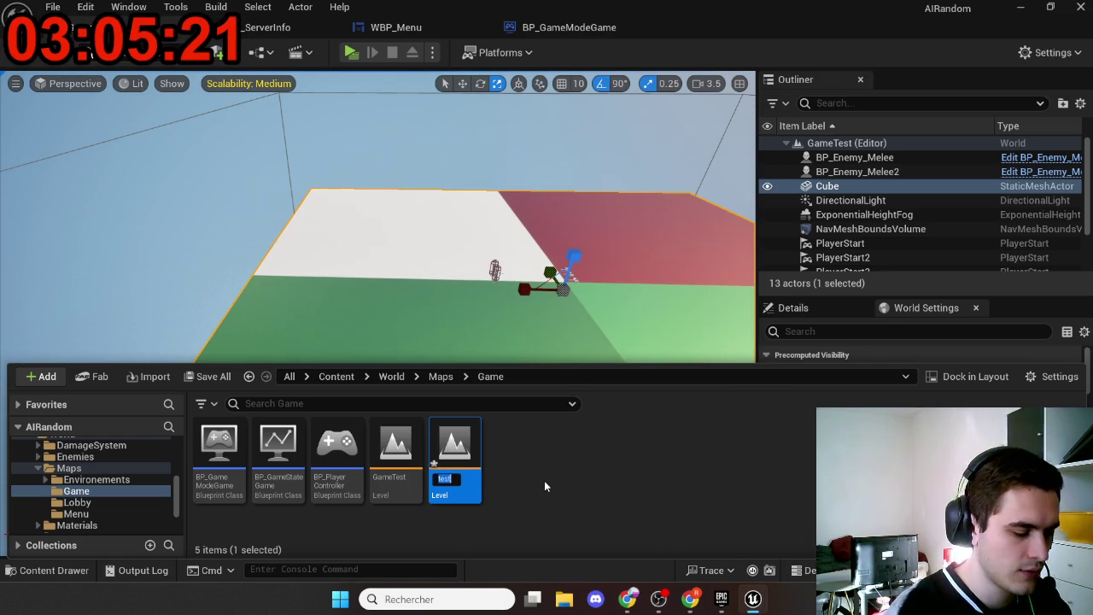
type("level")
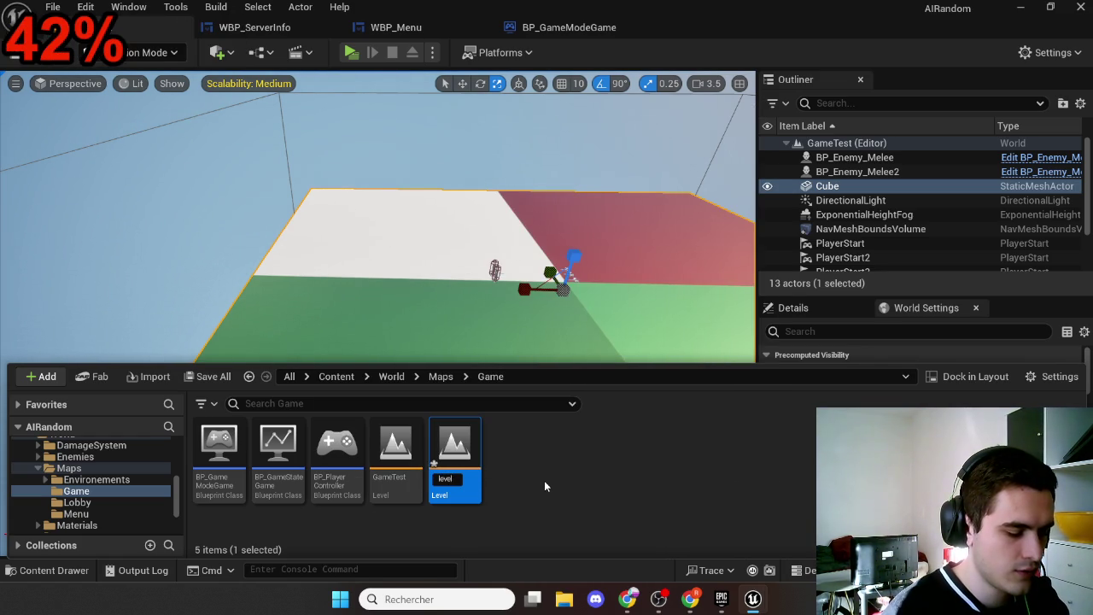
type("Openworldtes")
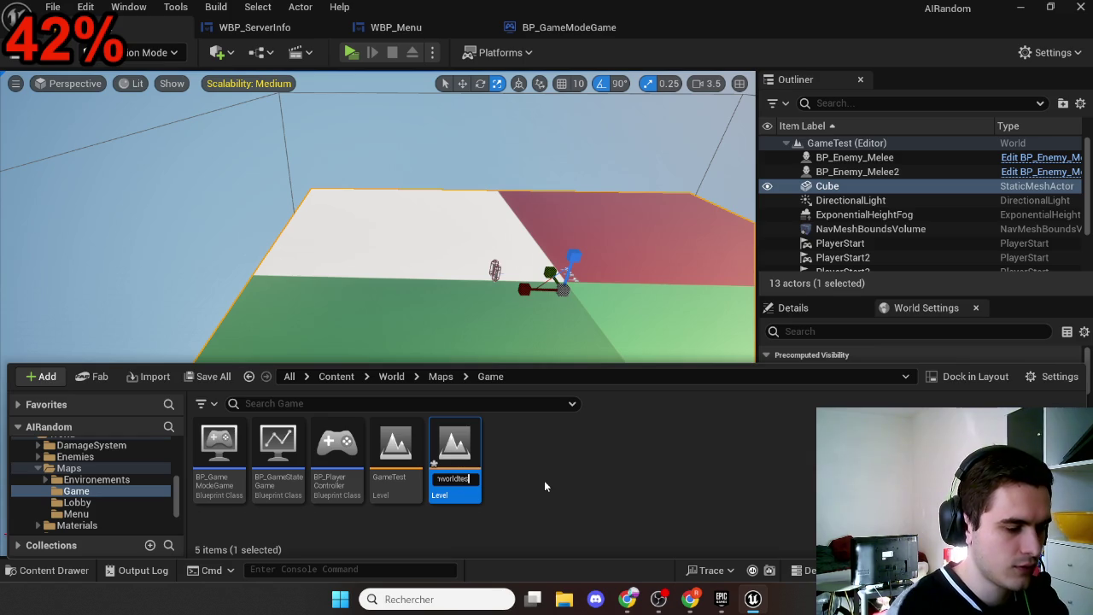
type("t")
key("Return")
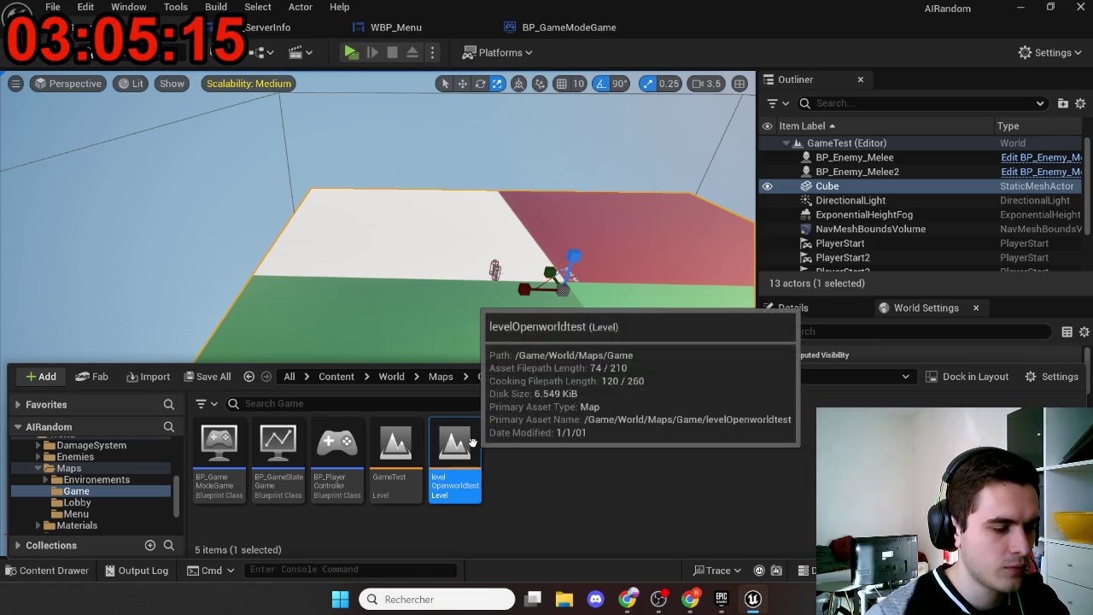
double_click(472, 442)
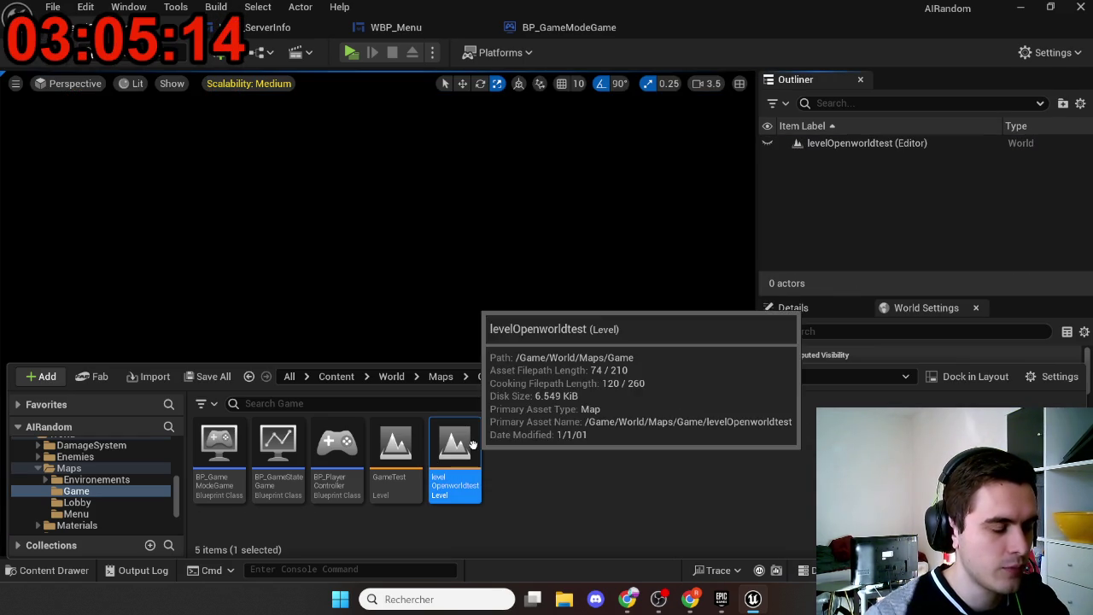
Step: Add SkyLight, sun light, SkyAtmosphere, VolumetricCloud and height fog via the Env. Light Mixer
left_click(175, 6)
mouse_move(128, 7)
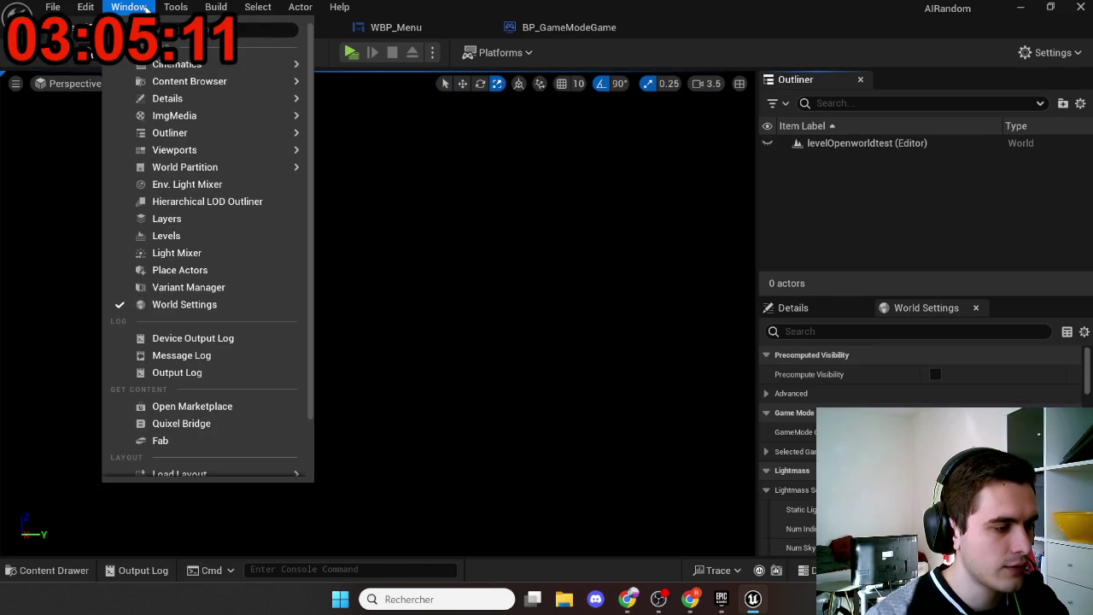
left_click(213, 184)
left_click(449, 120)
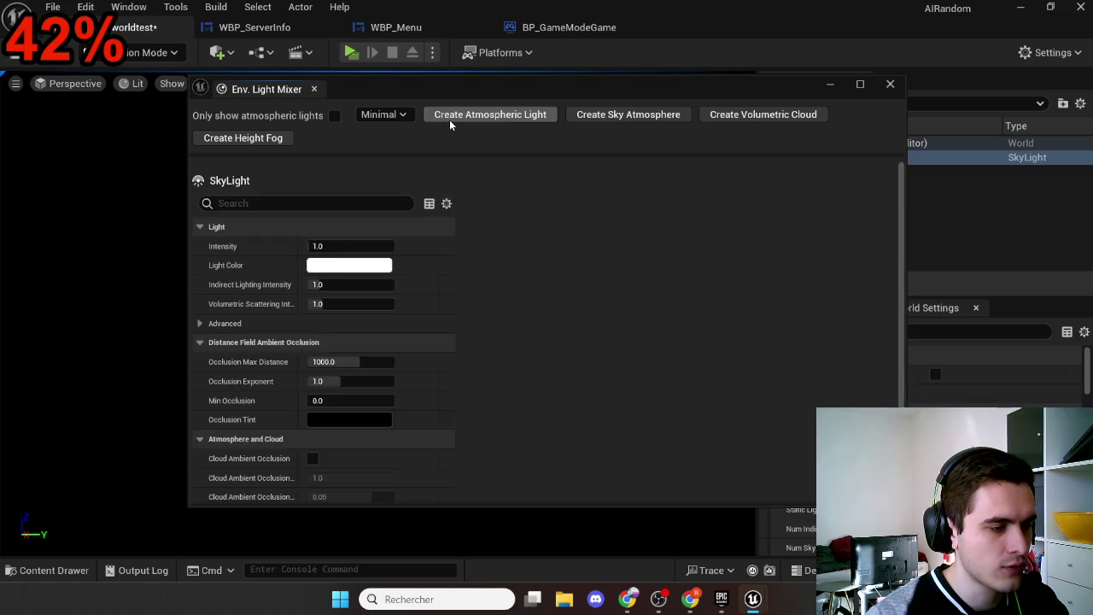
left_click(449, 119)
left_click(455, 121)
left_click(455, 122)
left_click(461, 120)
left_click(890, 83)
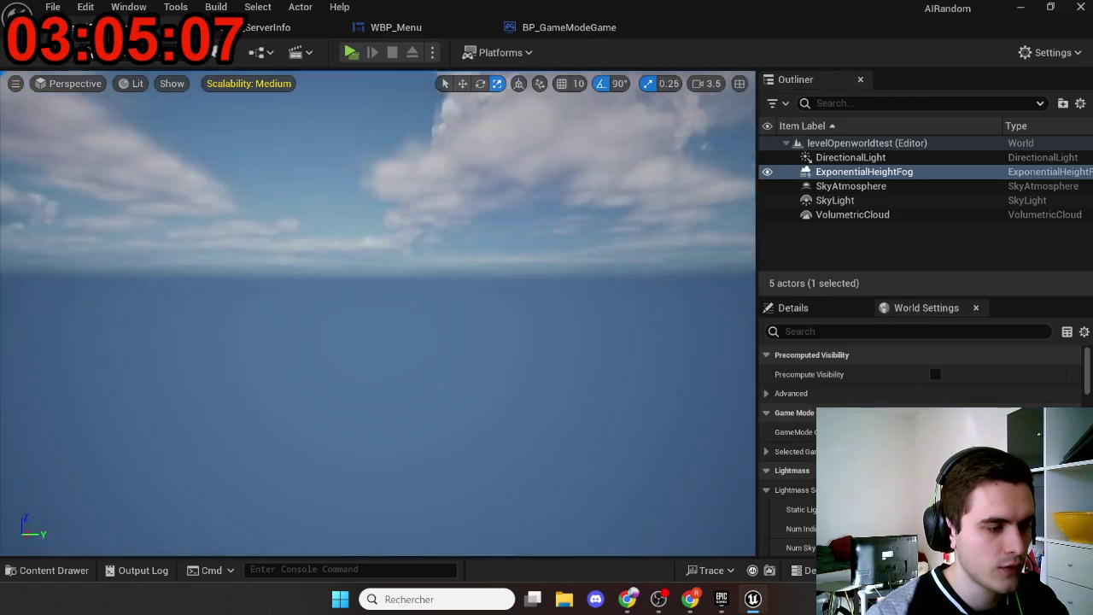
Step: Create a landscape with 127×127-quad sections and 64×64 components in Landscape Mode
key("f")
left_click(90, 52)
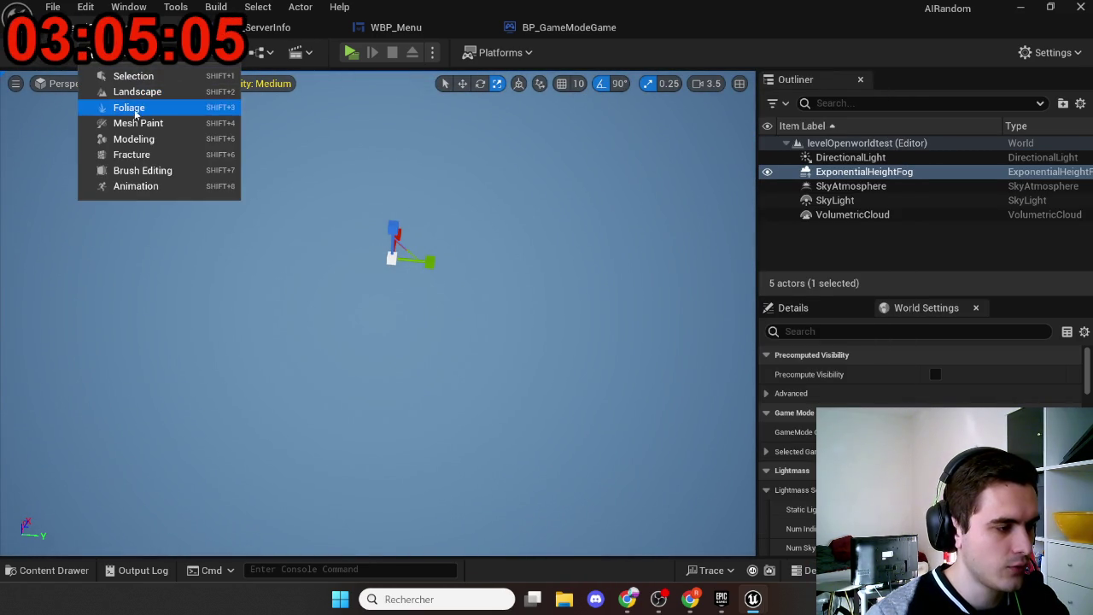
left_click(135, 92)
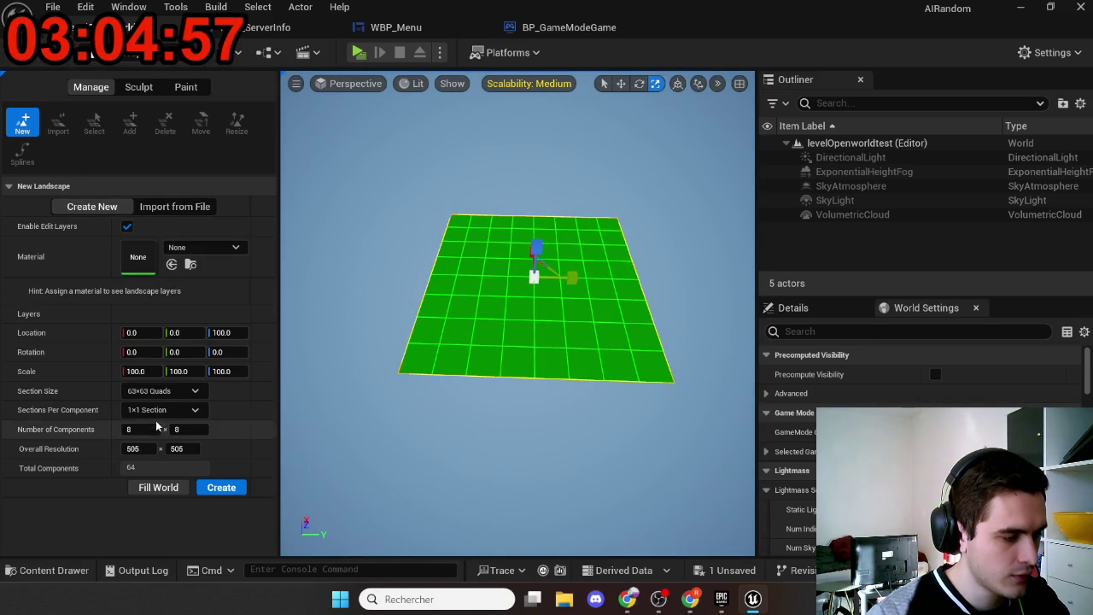
left_click(175, 394)
left_click(174, 476)
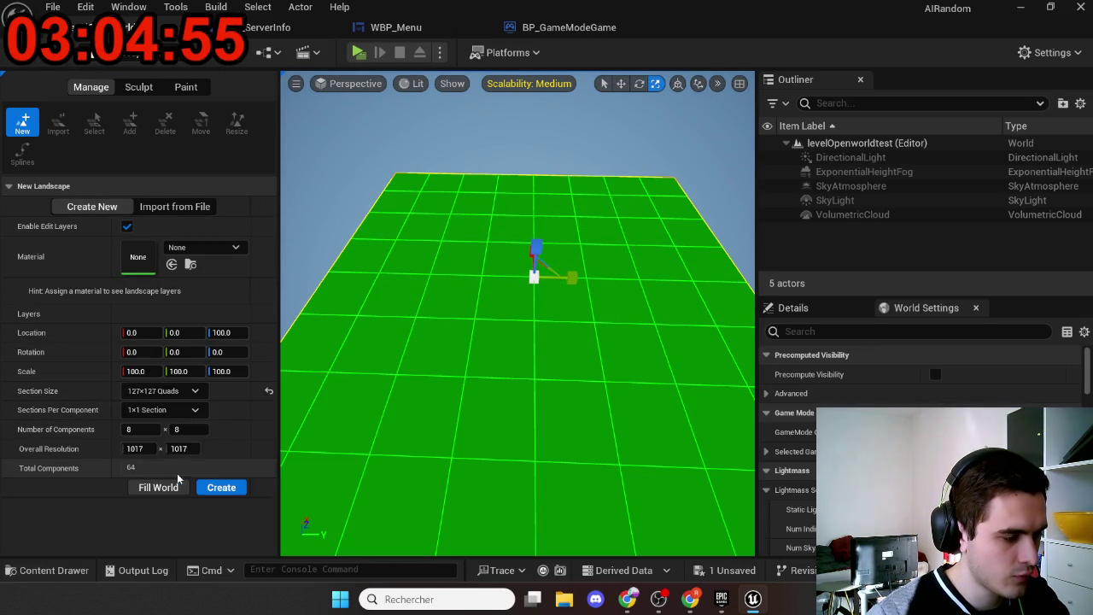
left_click_drag(146, 429, 214, 429)
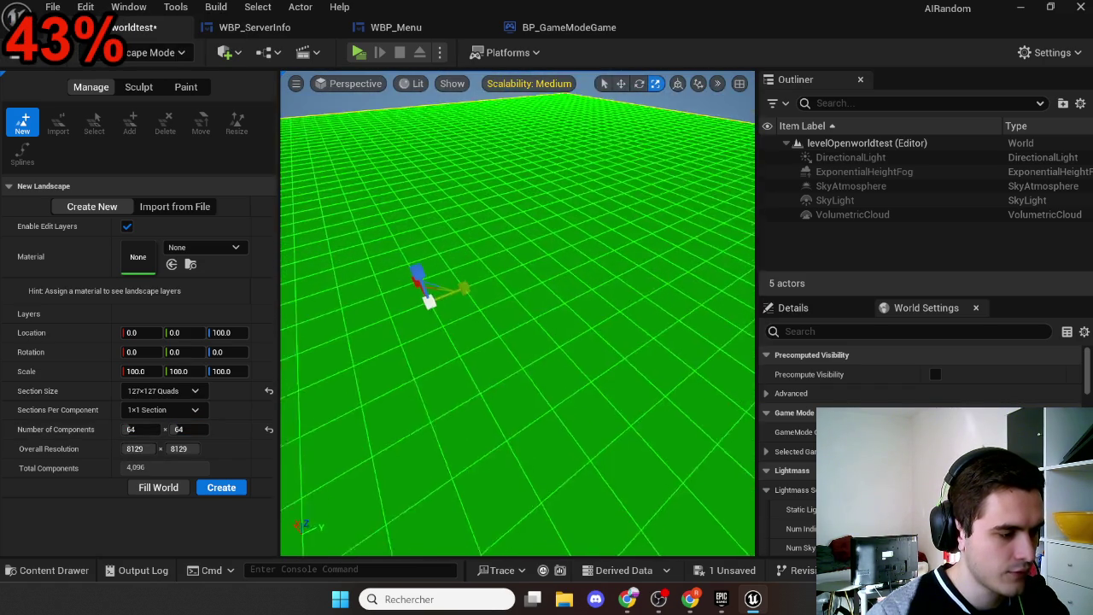
left_click(219, 491)
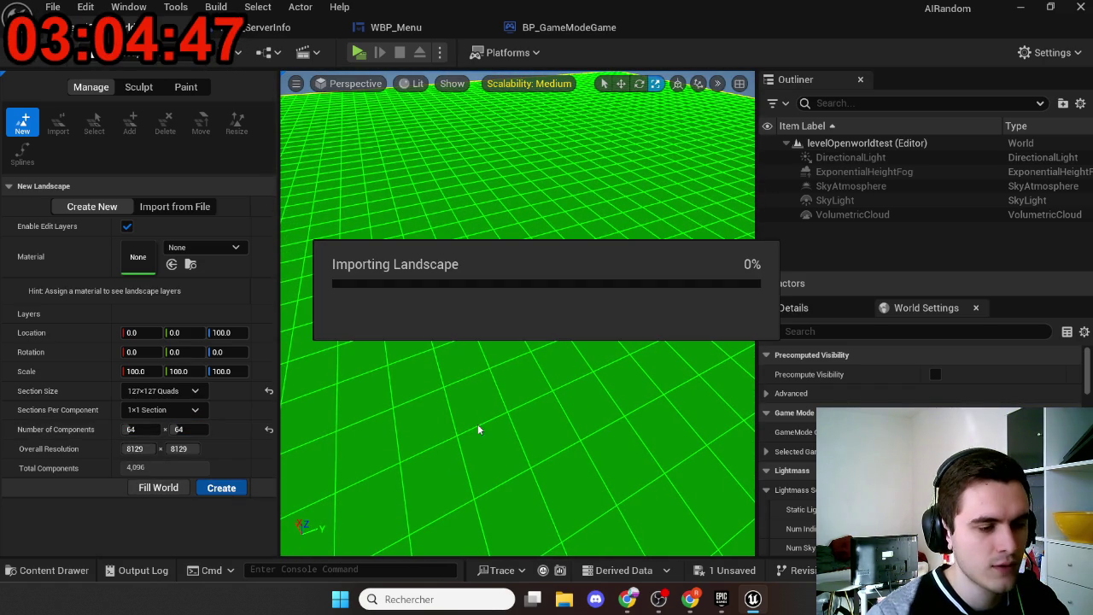
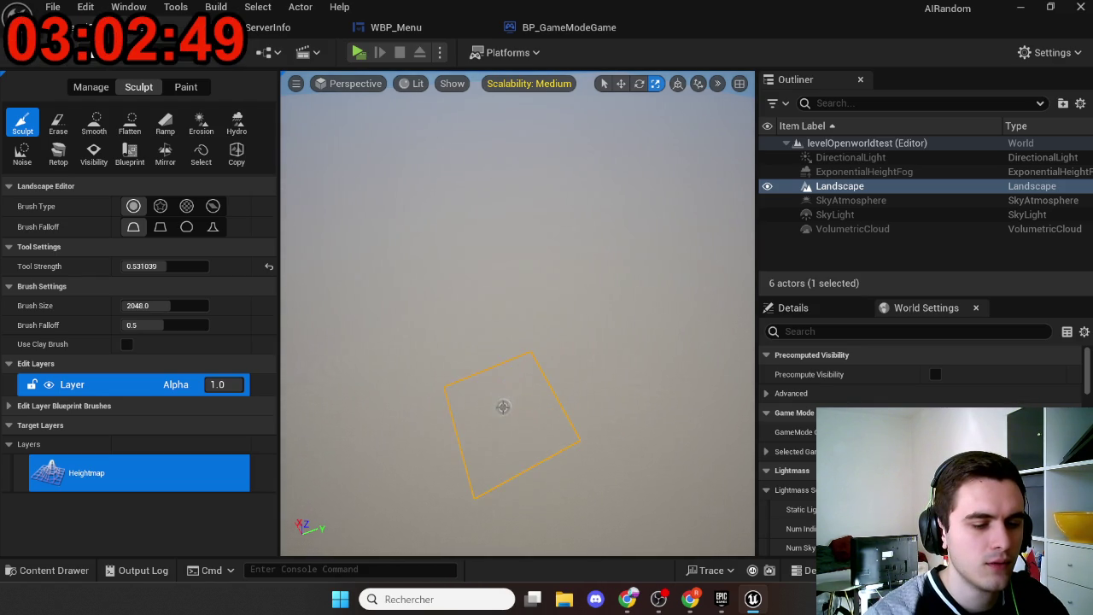
Step: Set the sculpt brush falloff to about 0.297 and enter brush size 100000, clamped to 65536
mouse_move(503, 407)
left_mouse_down()
mouse_move(504, 342)
mouse_move(520, 344)
left_mouse_up()
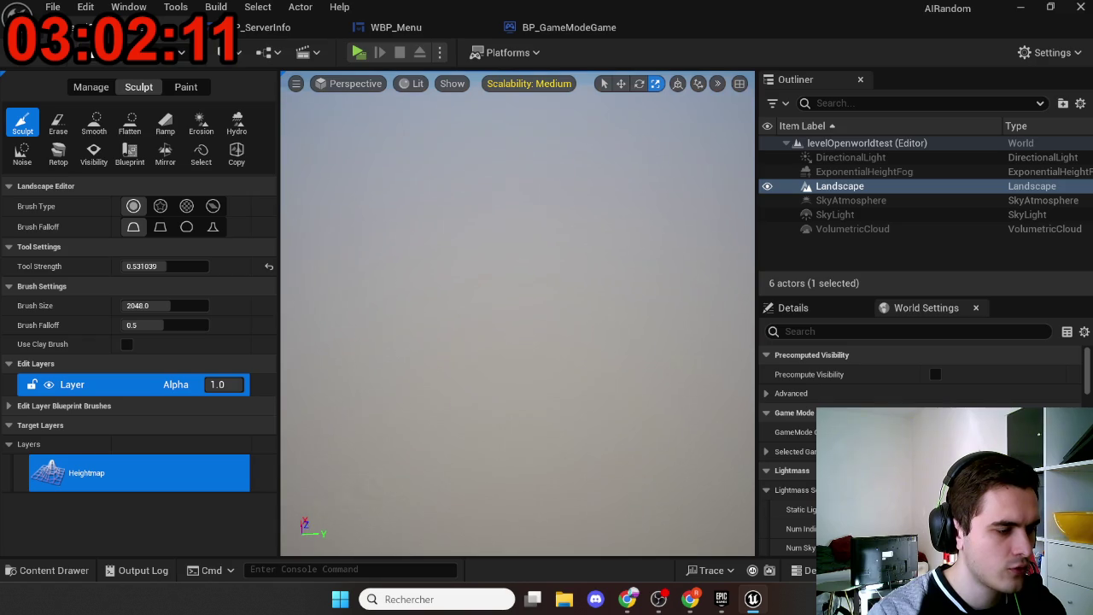
left_click_drag(154, 305, 193, 304)
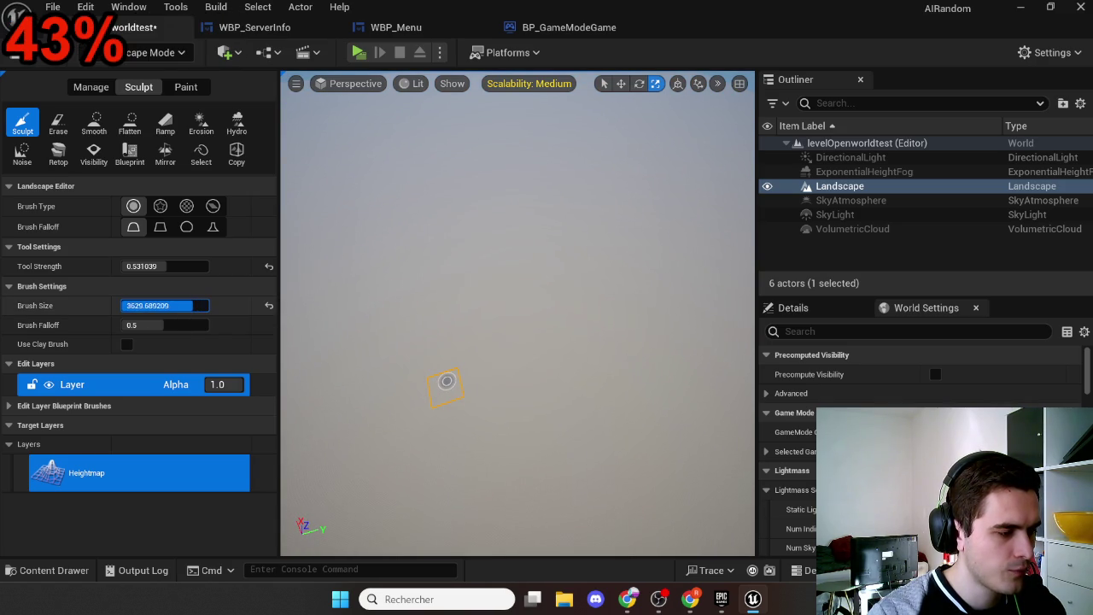
left_click_drag(137, 325, 141, 325)
left_click_drag(184, 324, 139, 326)
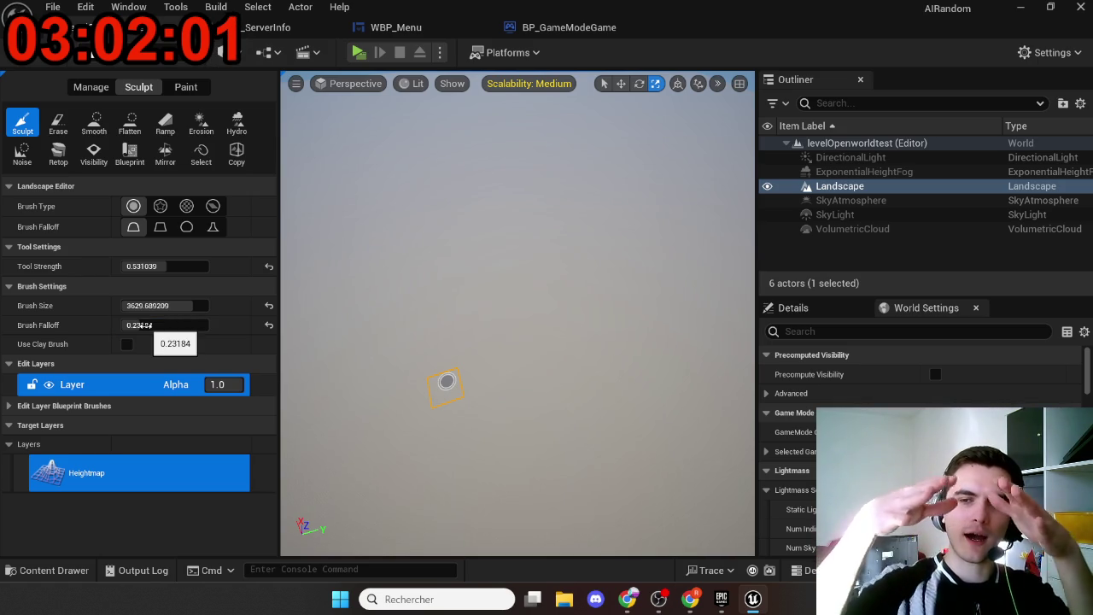
left_click(139, 326)
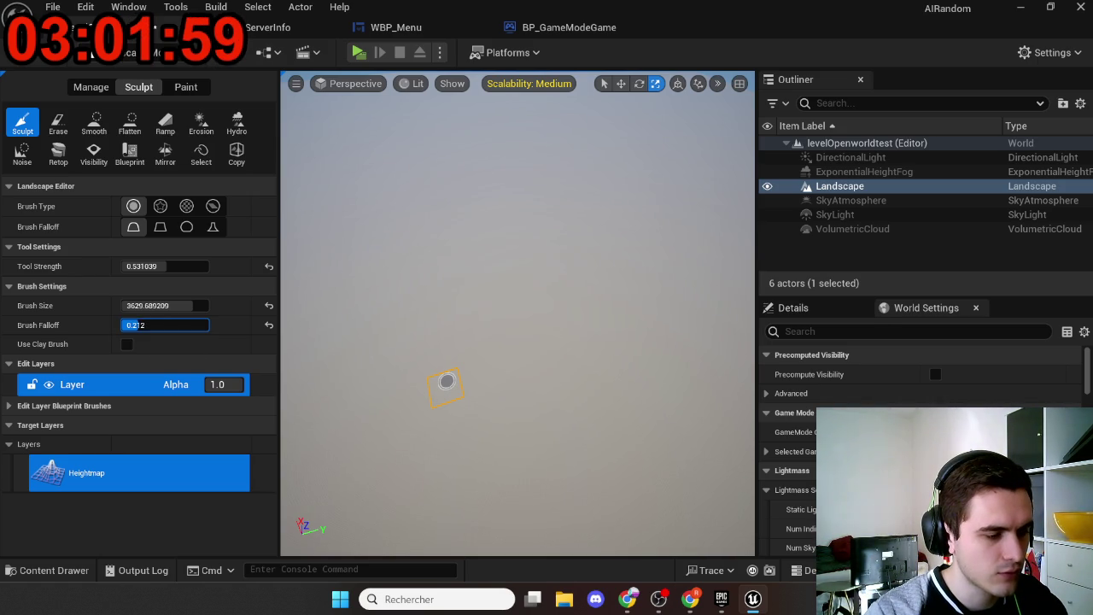
mouse_move(158, 304)
left_mouse_down()
mouse_move(187, 305)
mouse_move(162, 303)
left_mouse_up()
left_click(162, 305)
type("100000")
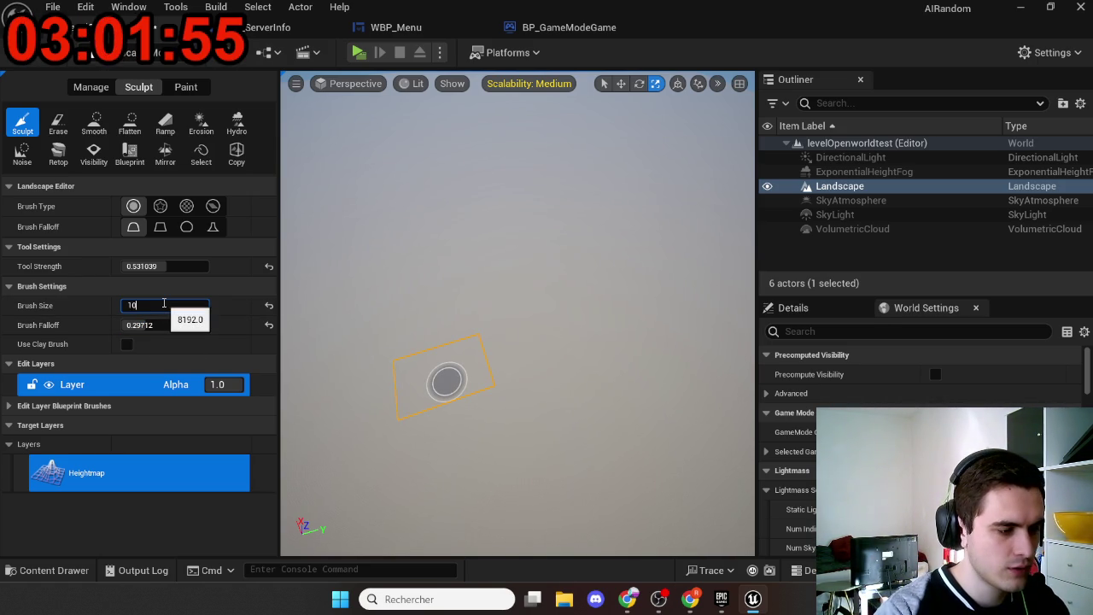
key("Return")
Step: Sculpt large raised rings and a bowl into the terrain, then shrink the brush to about 347
scroll(512, 324, "down", 5)
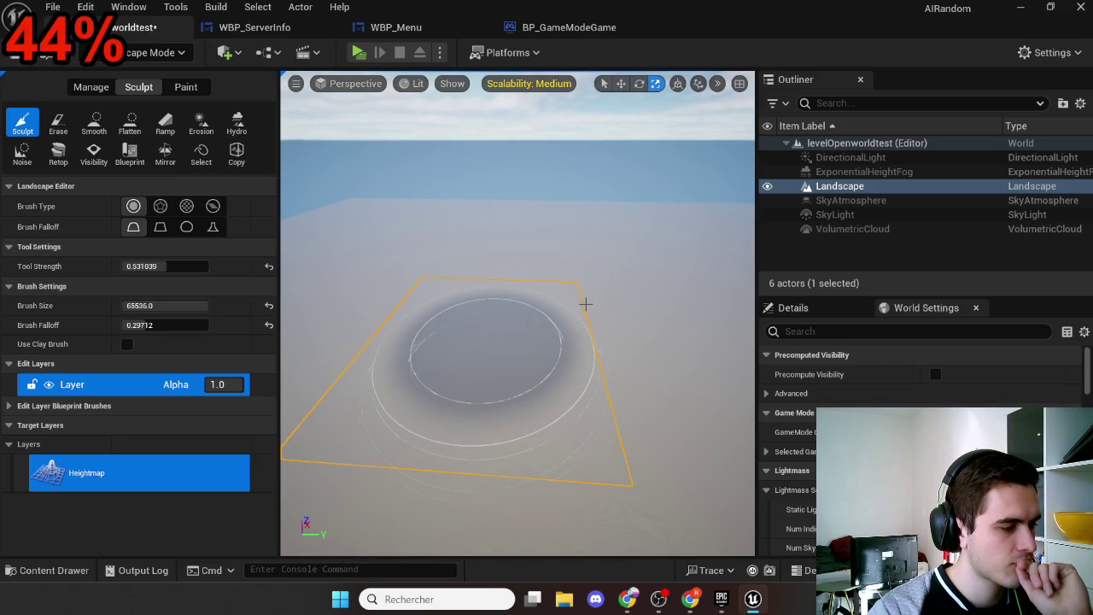
left_click(584, 303)
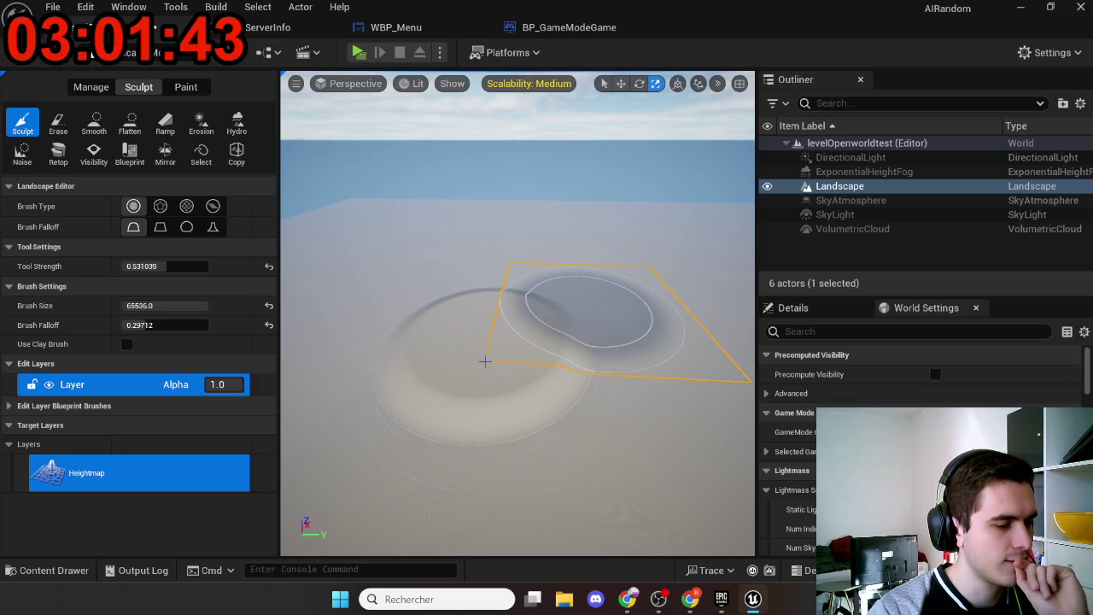
mouse_move(497, 368)
left_mouse_down()
mouse_move(500, 397)
mouse_move(493, 318)
mouse_move(502, 321)
left_mouse_up()
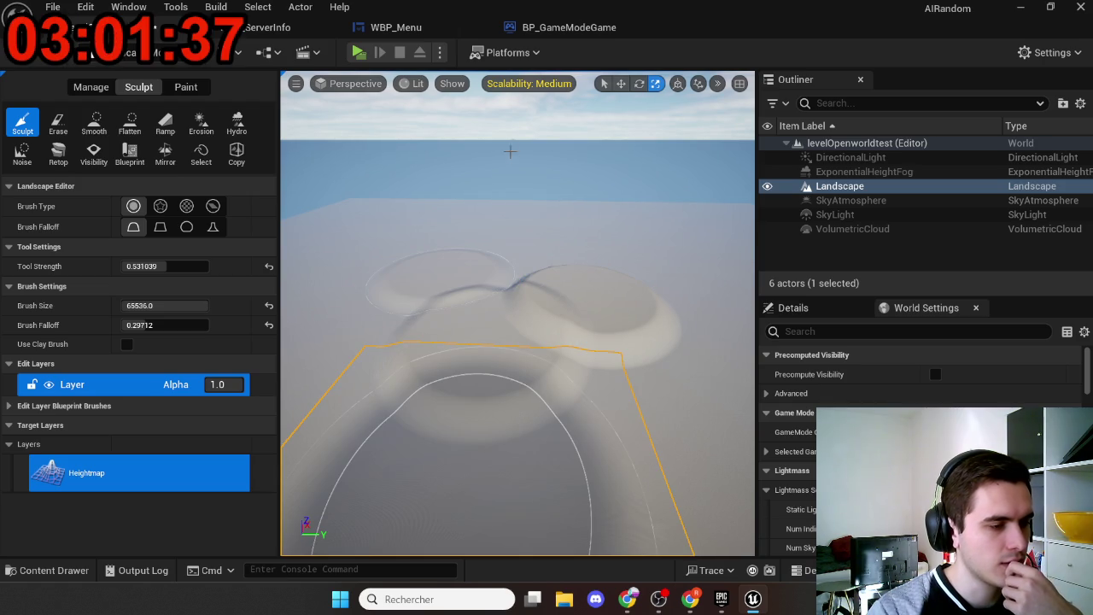
left_click_drag(442, 275, 333, 278)
mouse_move(162, 304)
left_mouse_down()
mouse_move(136, 305)
mouse_move(149, 305)
left_mouse_up()
left_click_drag(435, 371, 320, 286)
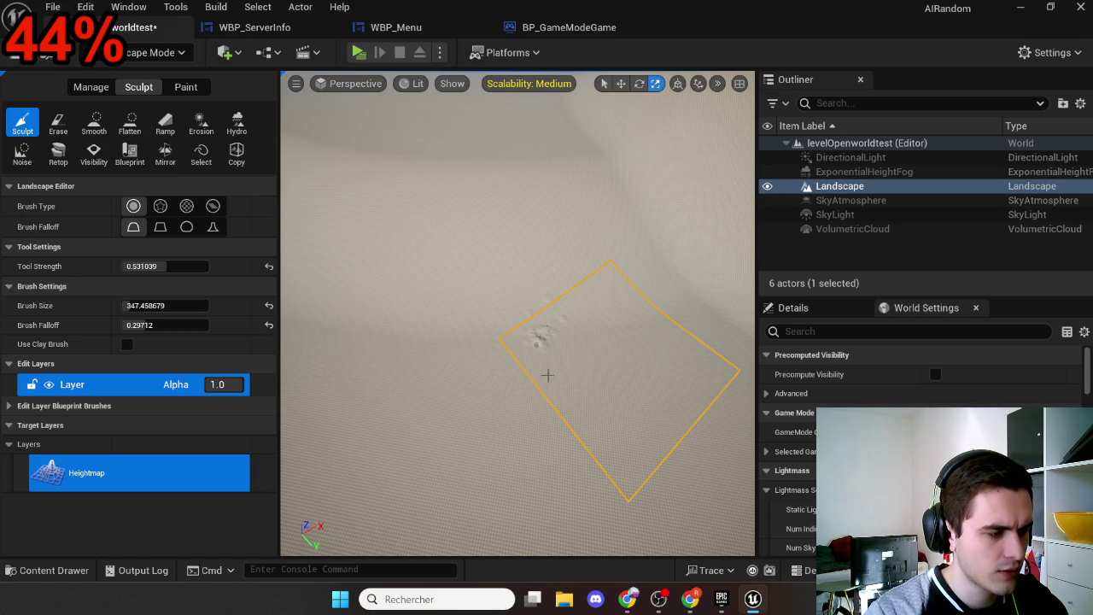
Step: Switch the sculpt Brush Type to Pattern
right_click(577, 369)
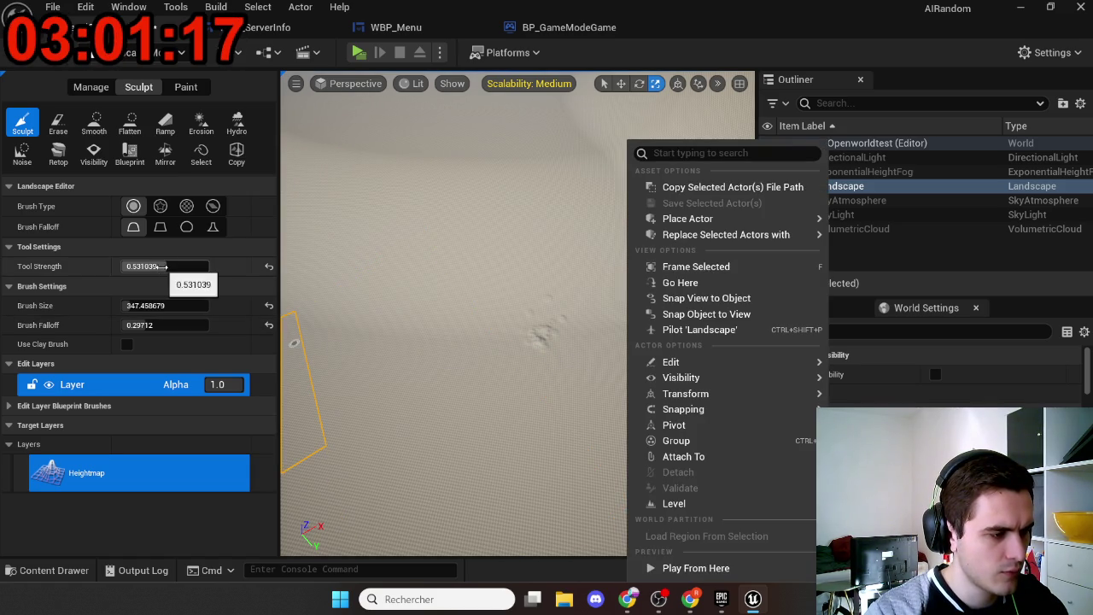
left_click(187, 205)
left_click(186, 206)
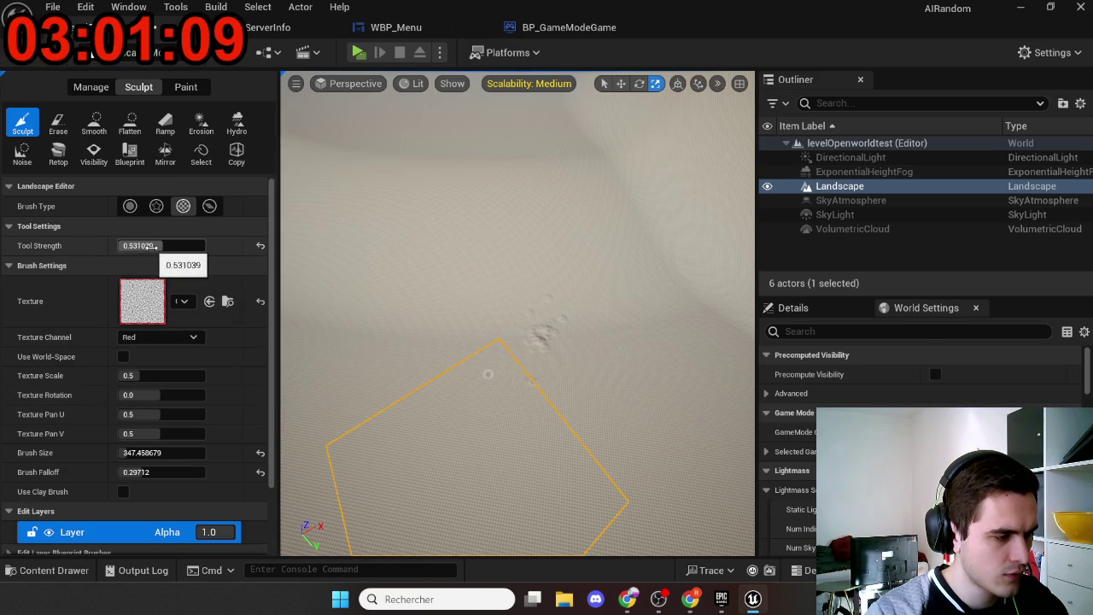
Step: Enlarge the pattern brush to about 1800 and paint a rough noisy patch
left_click_drag(137, 453, 222, 453)
mouse_move(507, 321)
left_mouse_down()
mouse_move(508, 375)
mouse_move(555, 346)
mouse_move(593, 361)
mouse_move(555, 401)
mouse_move(530, 367)
mouse_move(511, 367)
mouse_move(466, 422)
mouse_move(448, 420)
mouse_move(530, 444)
mouse_move(572, 414)
mouse_move(664, 384)
left_mouse_up()
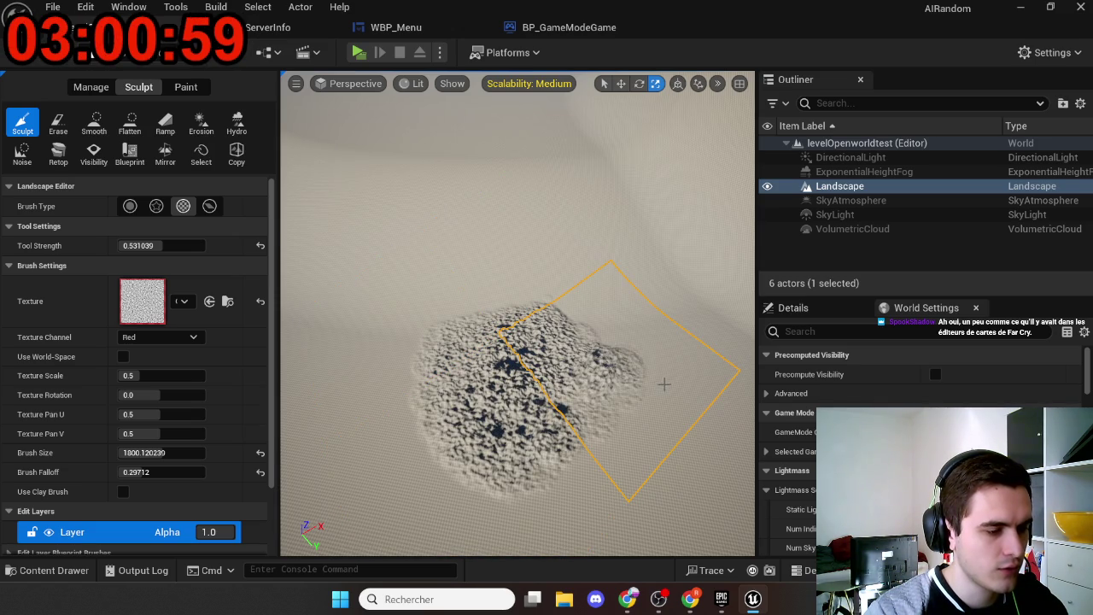
scroll(664, 384, "up", 6)
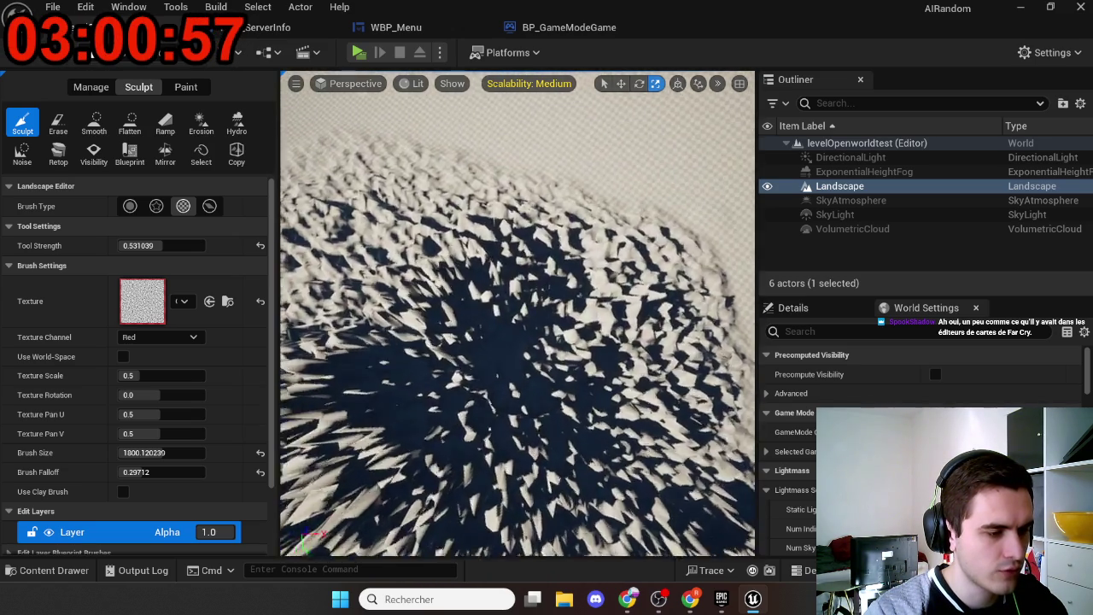
scroll(664, 384, "up", 3)
scroll(664, 384, "down", 6)
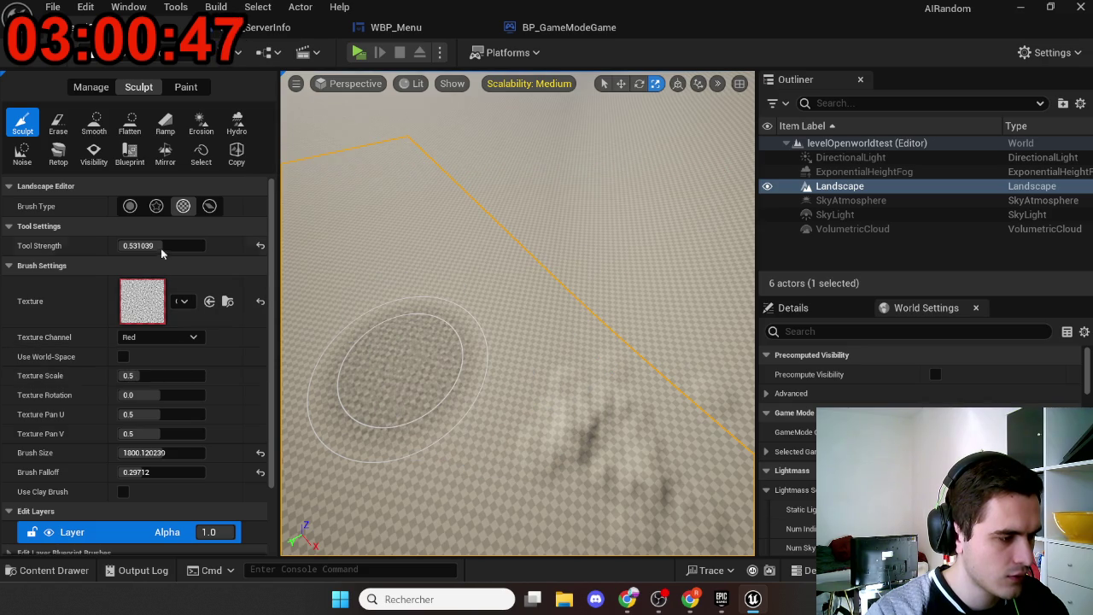
Step: Lower tool strength to 0.394721 and raise the noisy patch into larger spiky bumps
left_click_drag(158, 245, 141, 245)
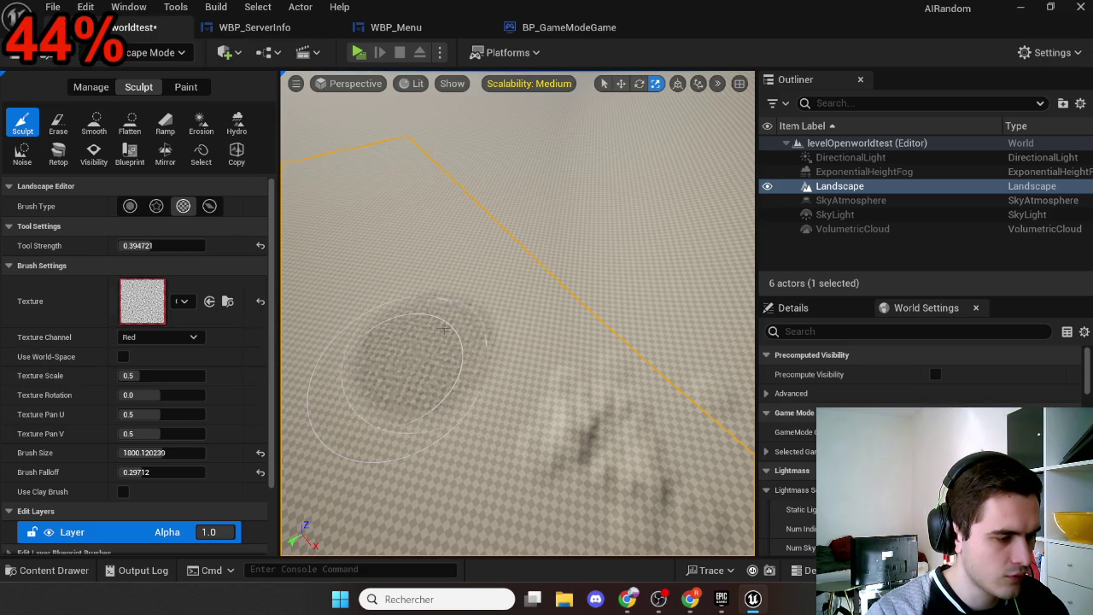
mouse_move(453, 270)
left_mouse_down()
mouse_move(593, 318)
mouse_move(529, 402)
mouse_move(478, 444)
mouse_move(589, 182)
left_mouse_up()
scroll(589, 182, "up", 10)
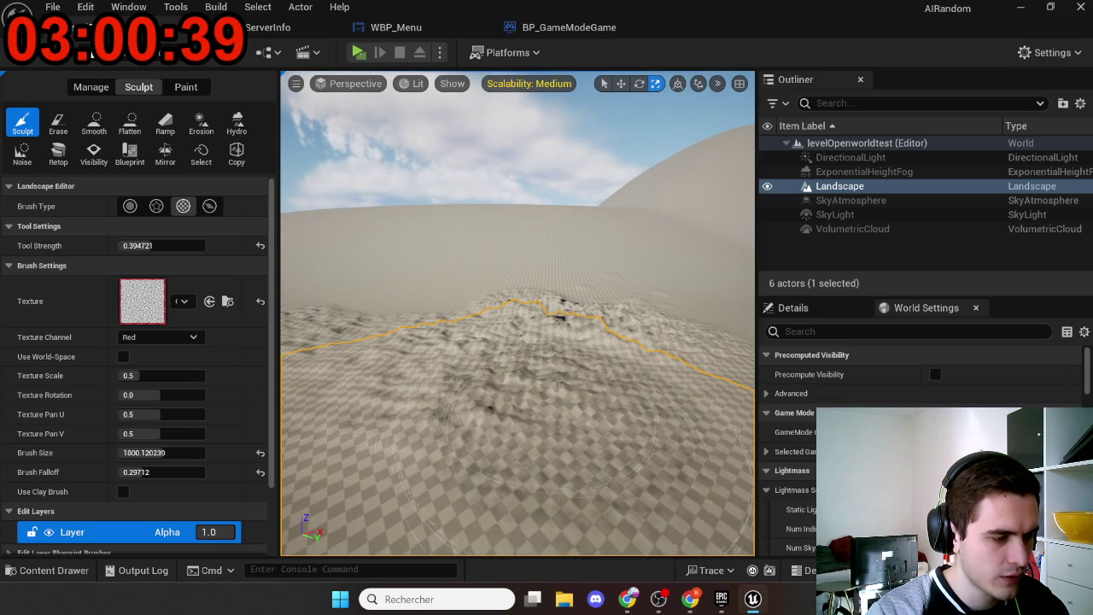
mouse_move(465, 285)
left_mouse_down()
mouse_move(475, 295)
mouse_move(452, 256)
mouse_move(418, 282)
mouse_move(500, 251)
mouse_move(568, 279)
mouse_move(551, 303)
mouse_move(625, 330)
left_mouse_up()
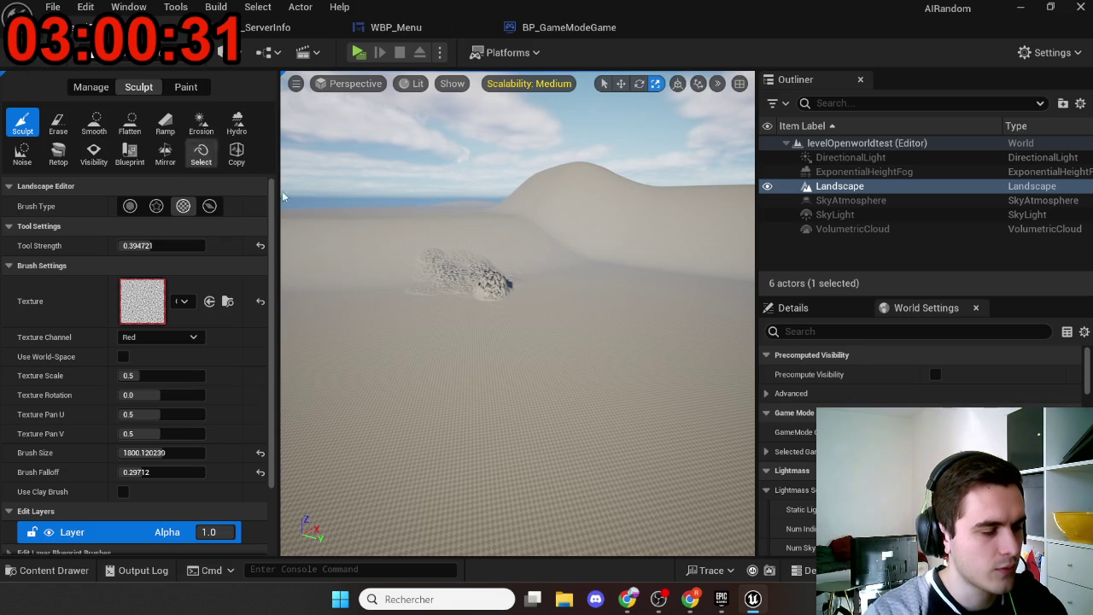
left_click_drag(306, 147, 484, 357)
Step: Open the GameTest level from the Content Drawer, choosing Save Selected for the current level
key("ctrl+space")
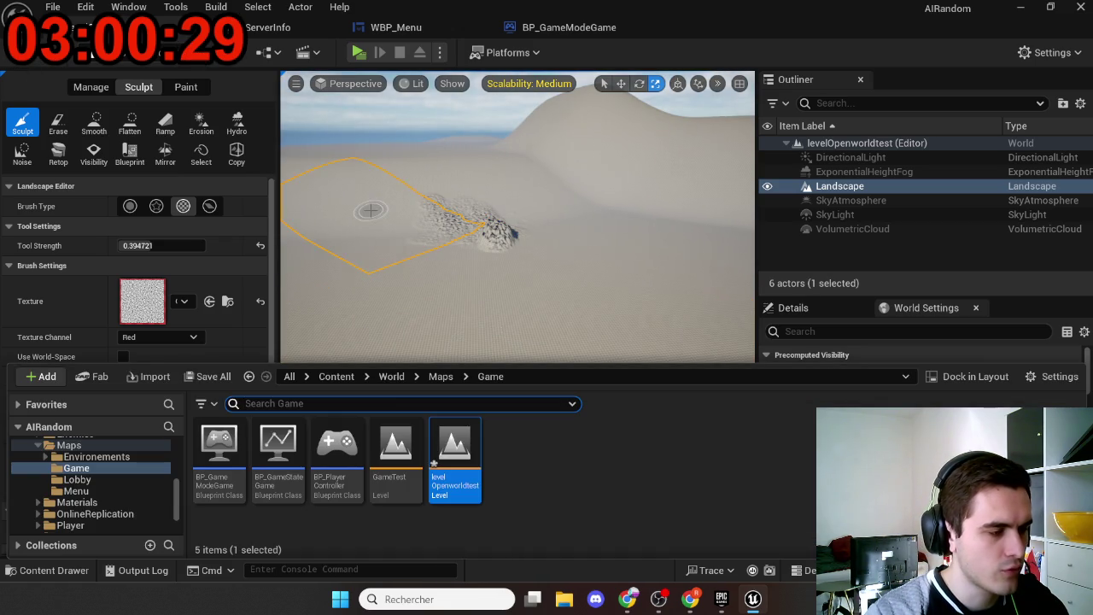
left_click(394, 448)
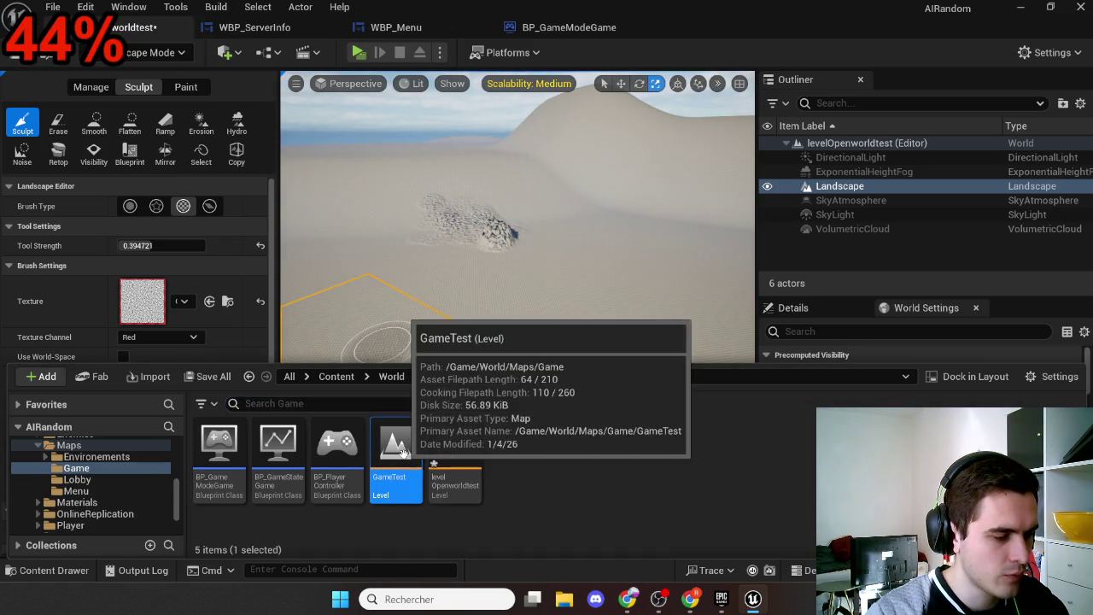
double_click(394, 448)
left_click(568, 460)
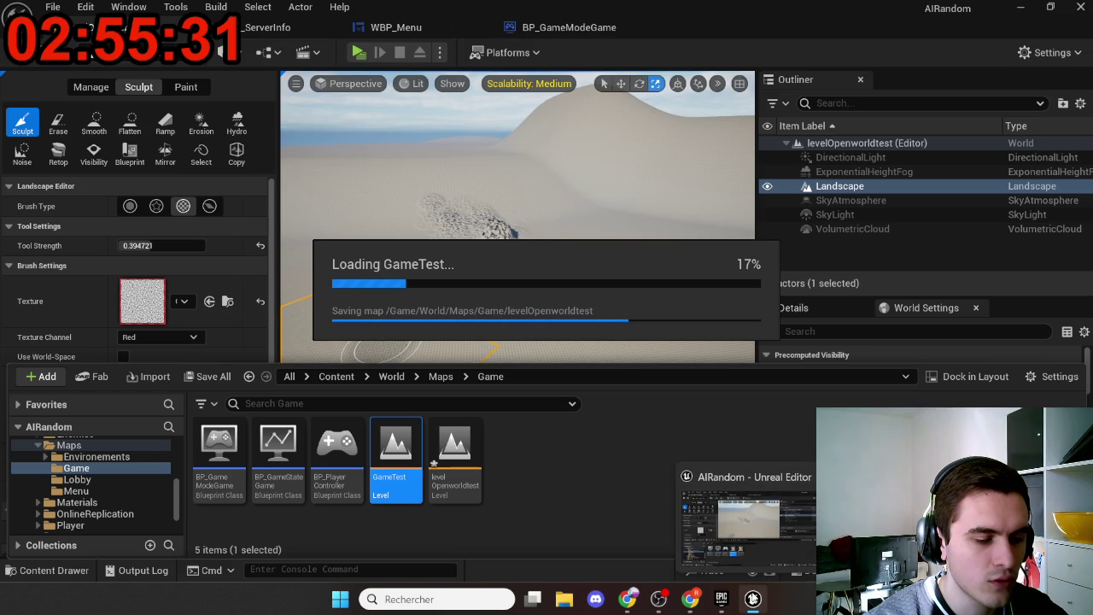
Step: Open Task Manager to end the Unreal Editor frozen at 17% loading GameTest
mouse_move(752, 598)
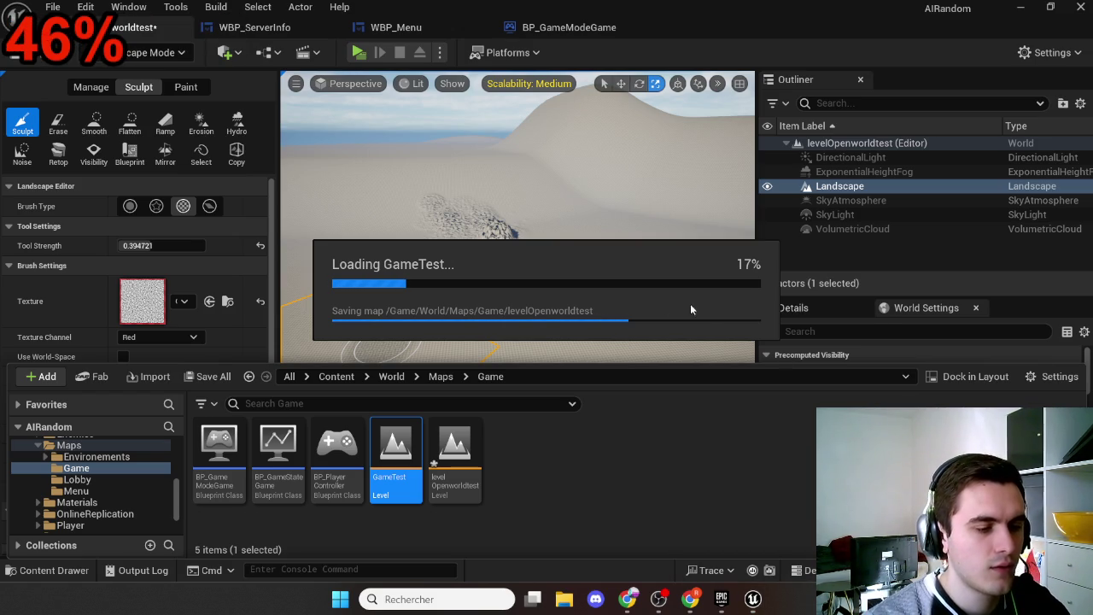
key("ctrl+shift+Escape")
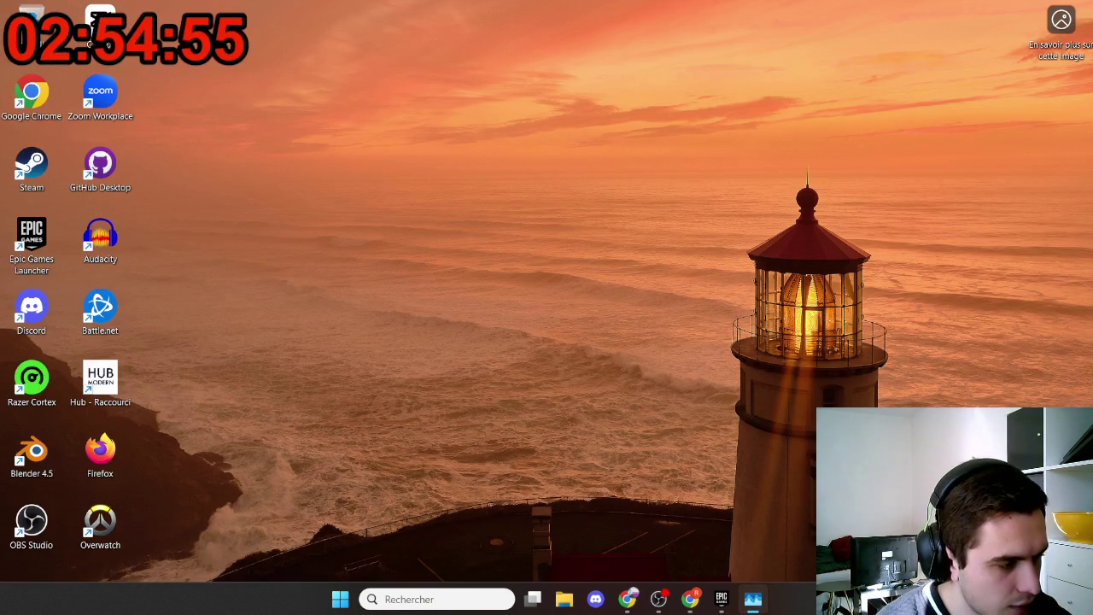
Step: Open the AIRandom project from the Epic Games Launcher library
left_click(721, 599)
right_click(400, 414)
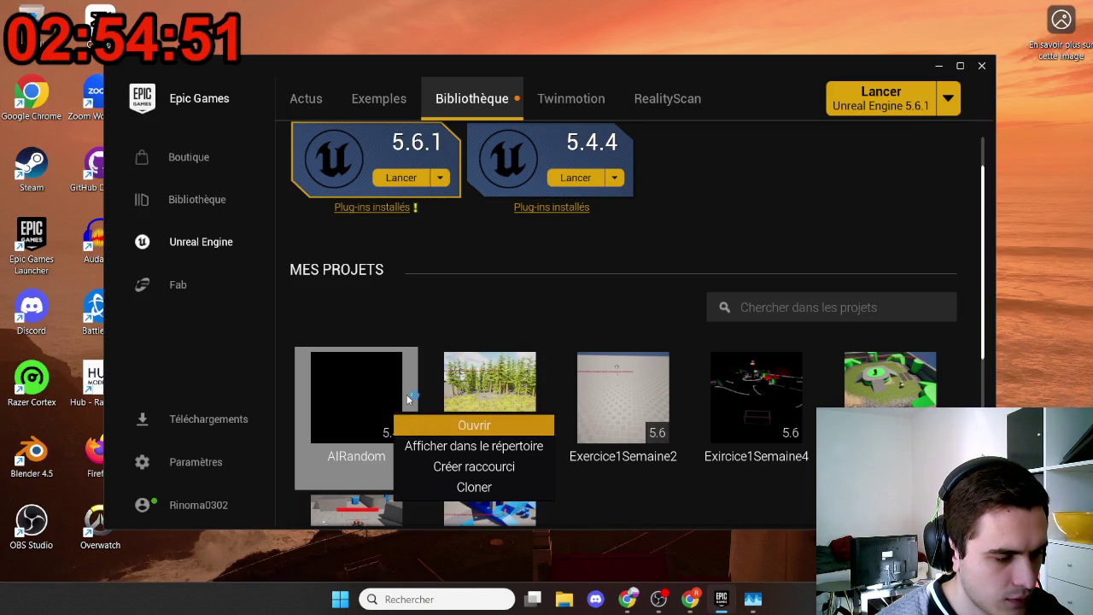
key("Return")
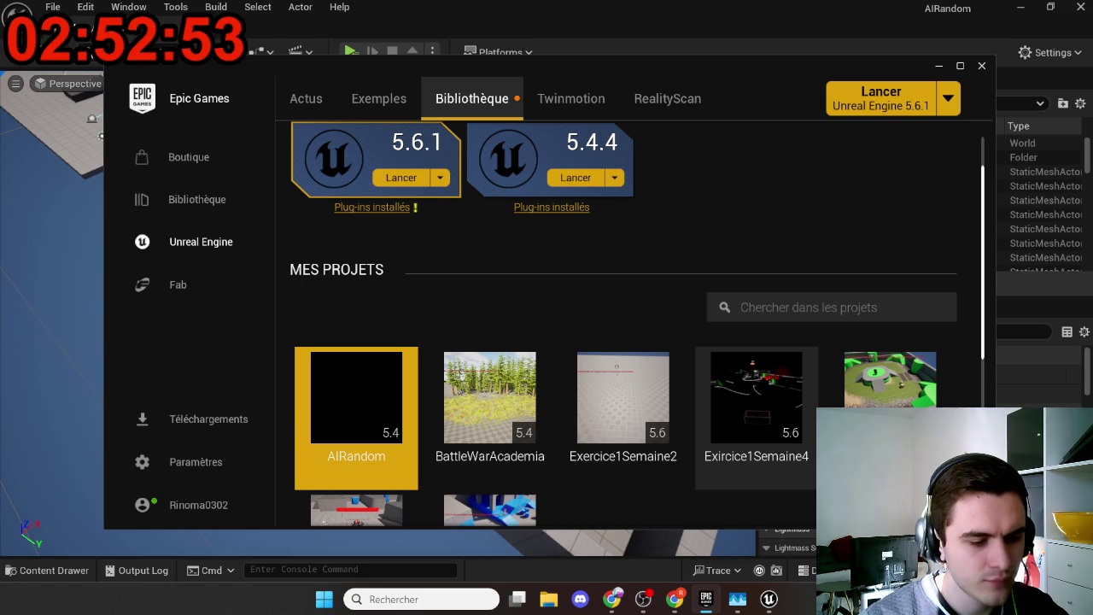
Step: Switch between the AIRandom editor and the launcher, dismissing the AIRandom project menu
left_click(768, 598)
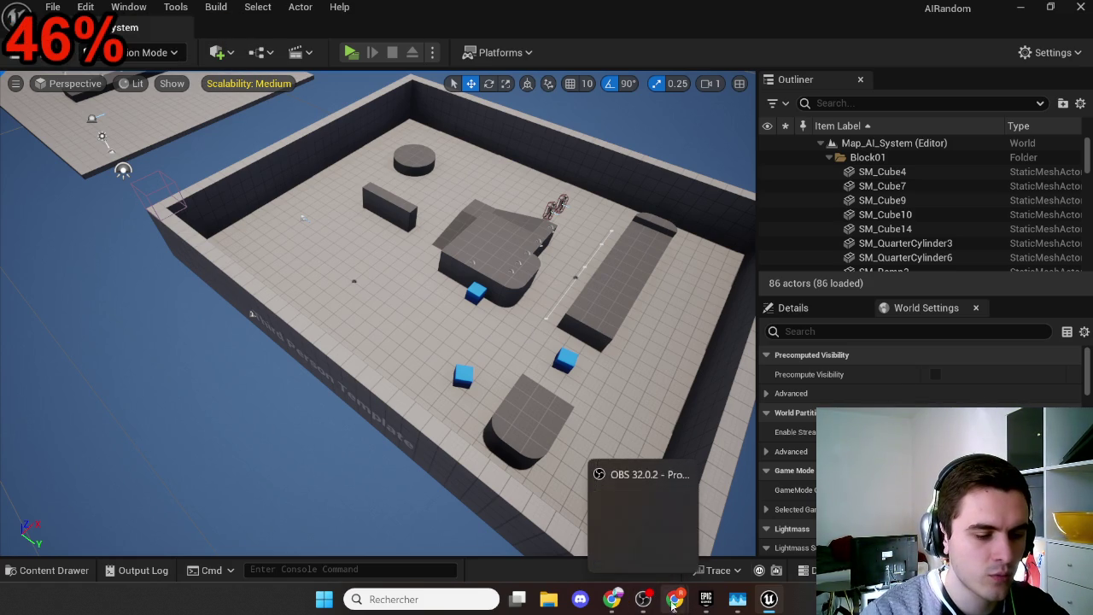
left_click(703, 603)
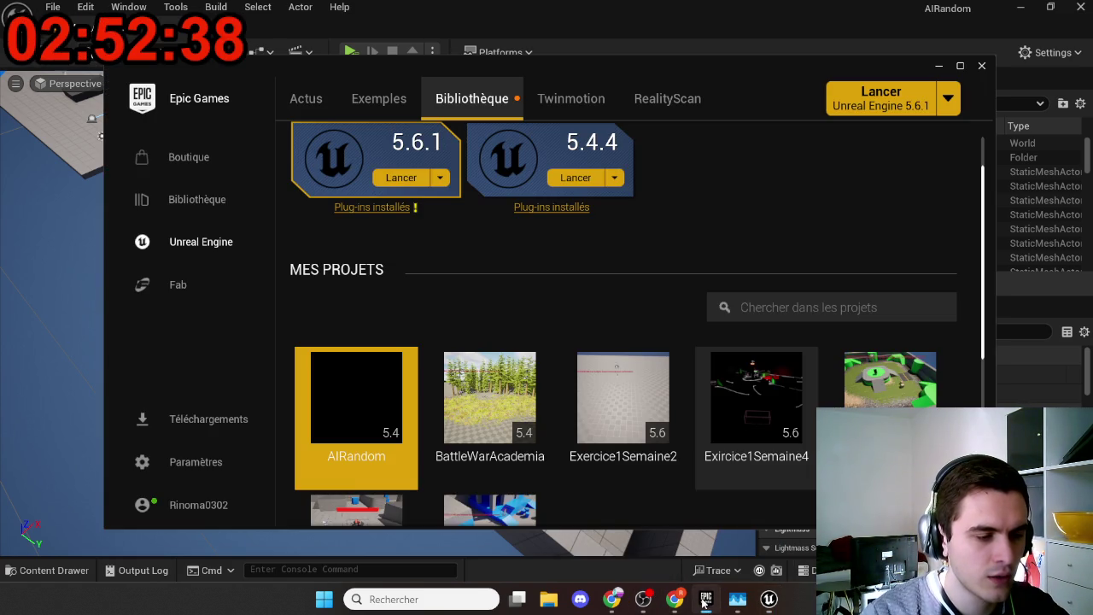
right_click(361, 438)
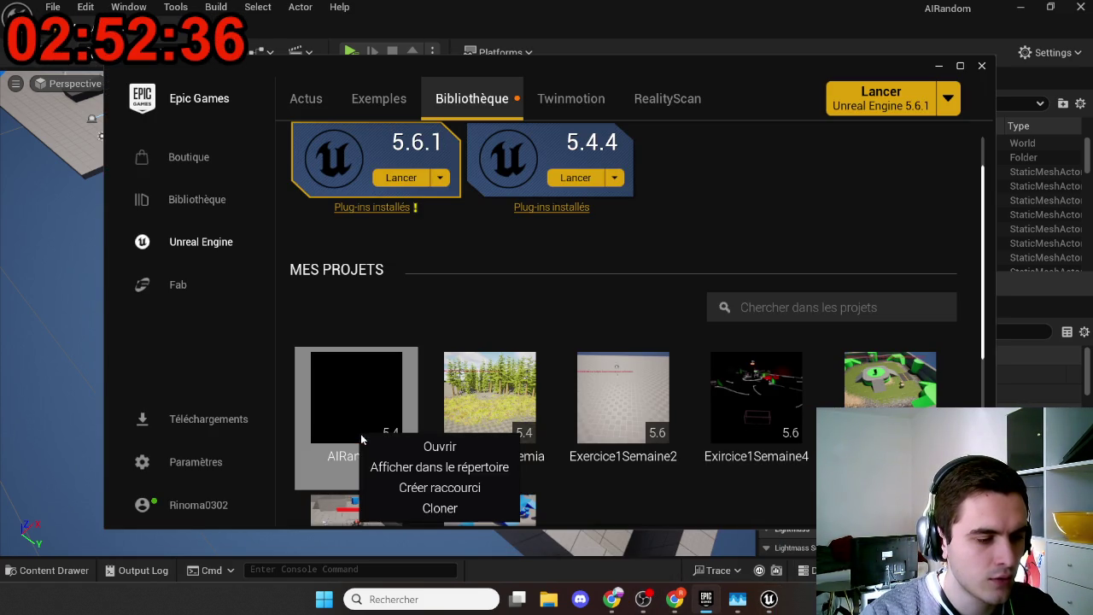
left_click(474, 281)
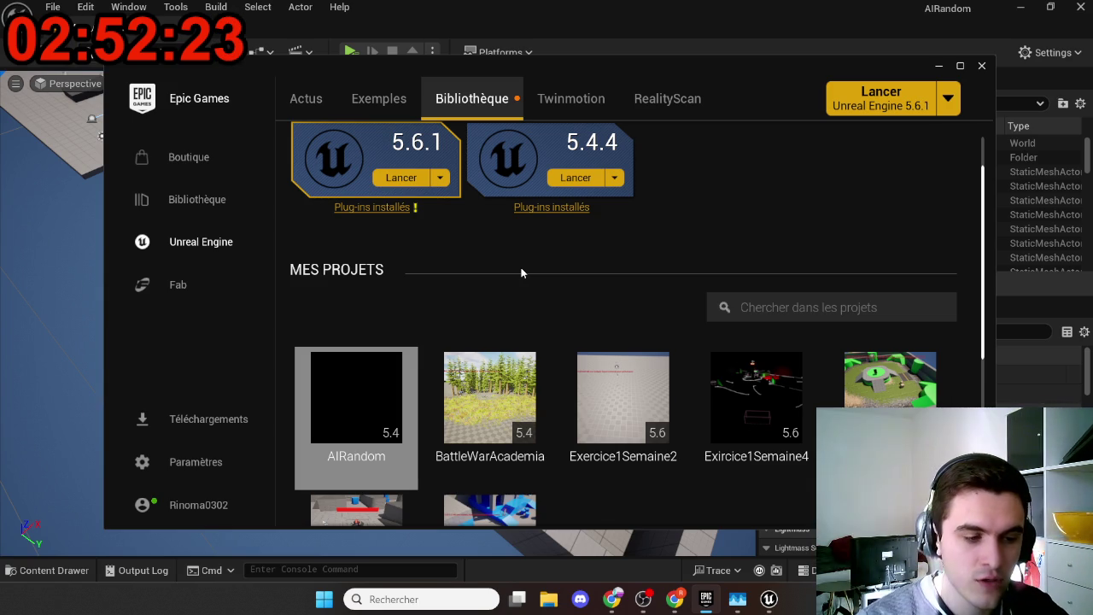
Step: Scroll through the launcher's project library and installed engine versions
mouse_move(349, 401)
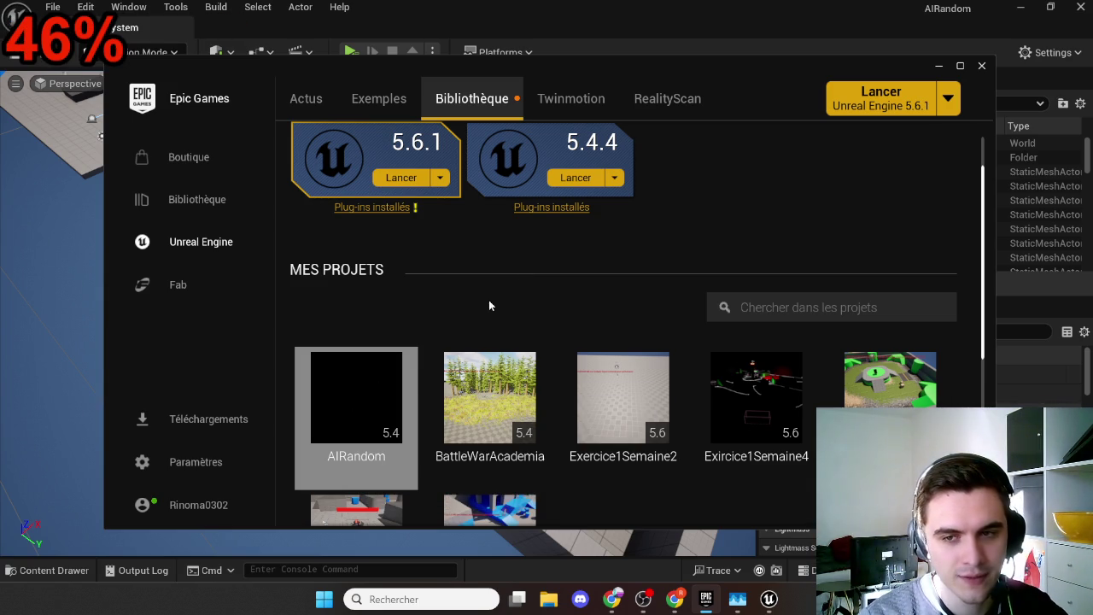
mouse_move(657, 417)
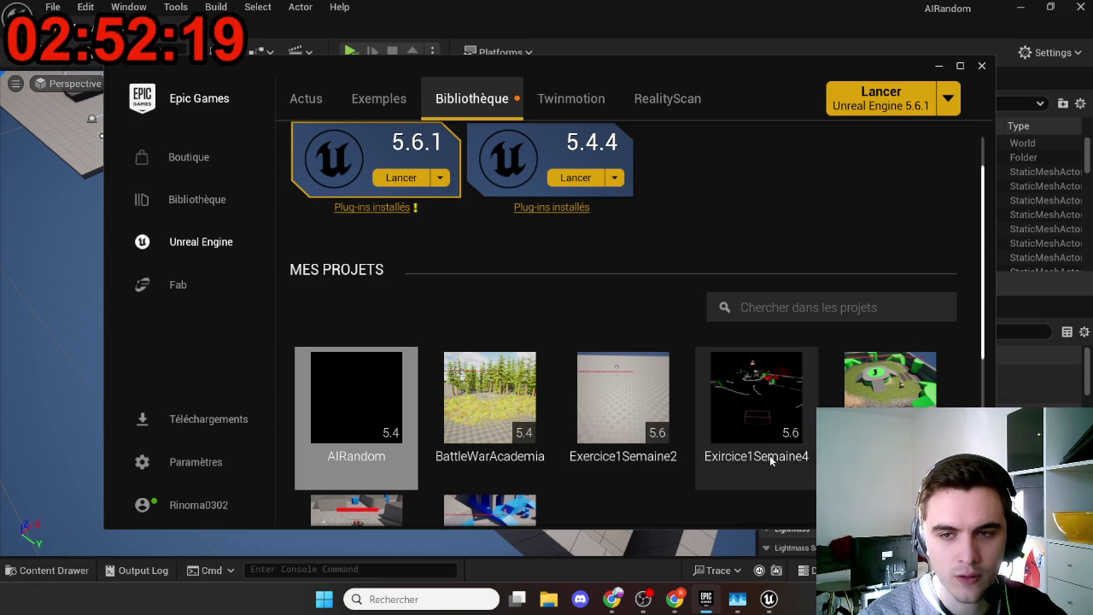
scroll(724, 487, "down", 2)
scroll(724, 487, "down", 2)
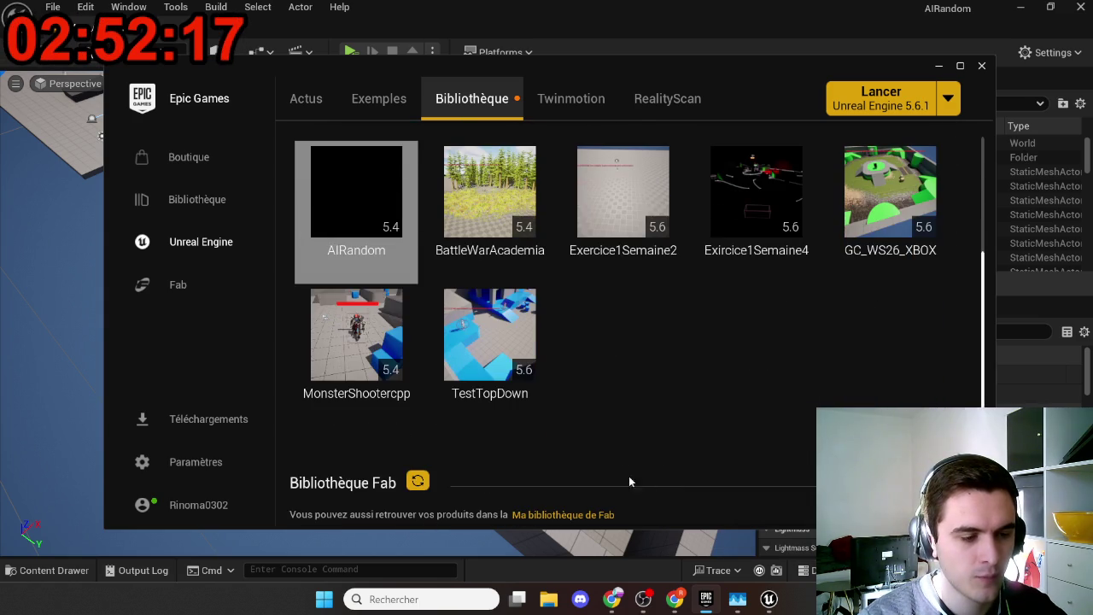
mouse_move(388, 369)
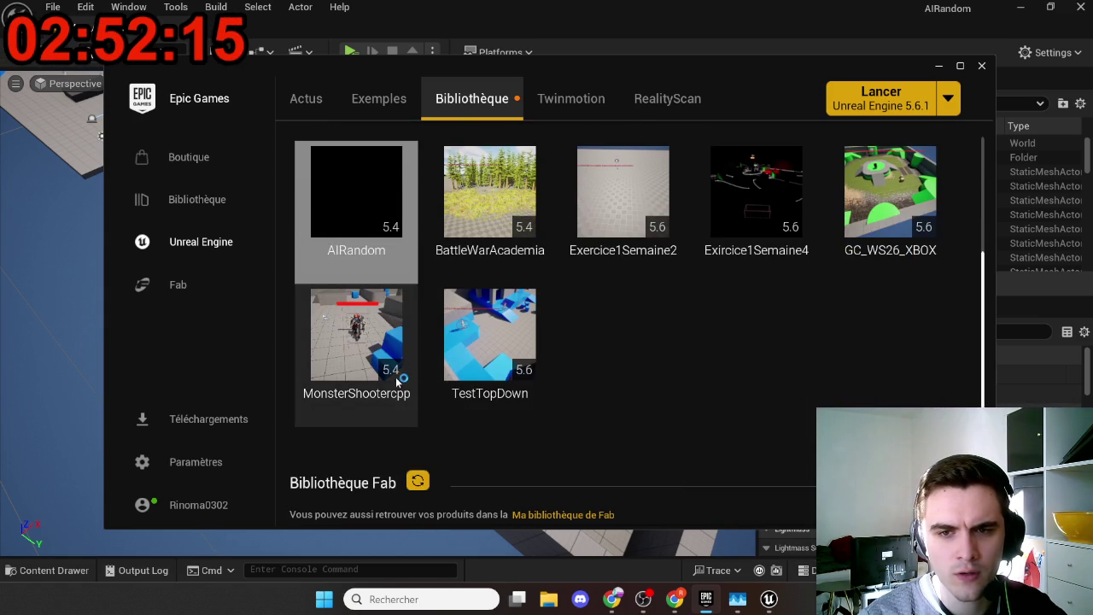
scroll(571, 398, "up", 4)
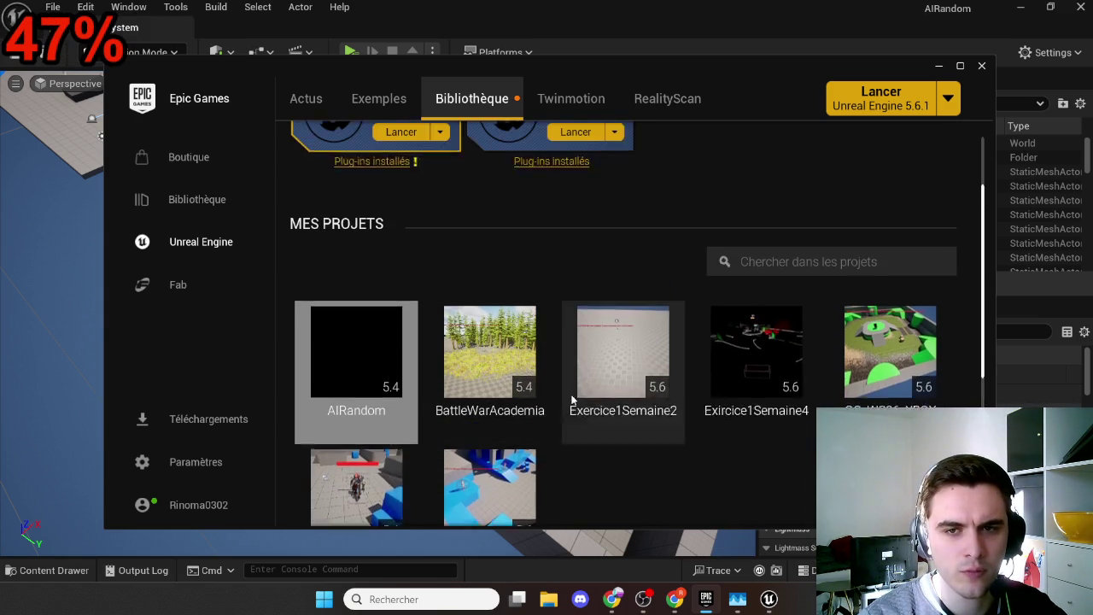
mouse_move(586, 405)
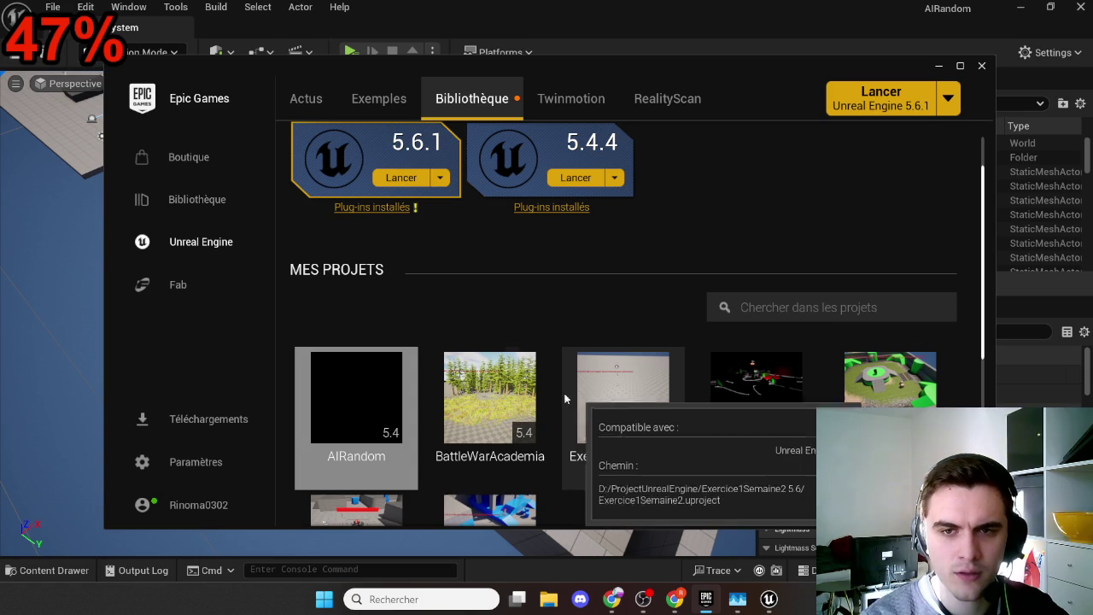
scroll(484, 307, "up", 2)
Step: Add and then remove a 5.7.1 engine slot, and minimize the launcher
left_click(452, 159)
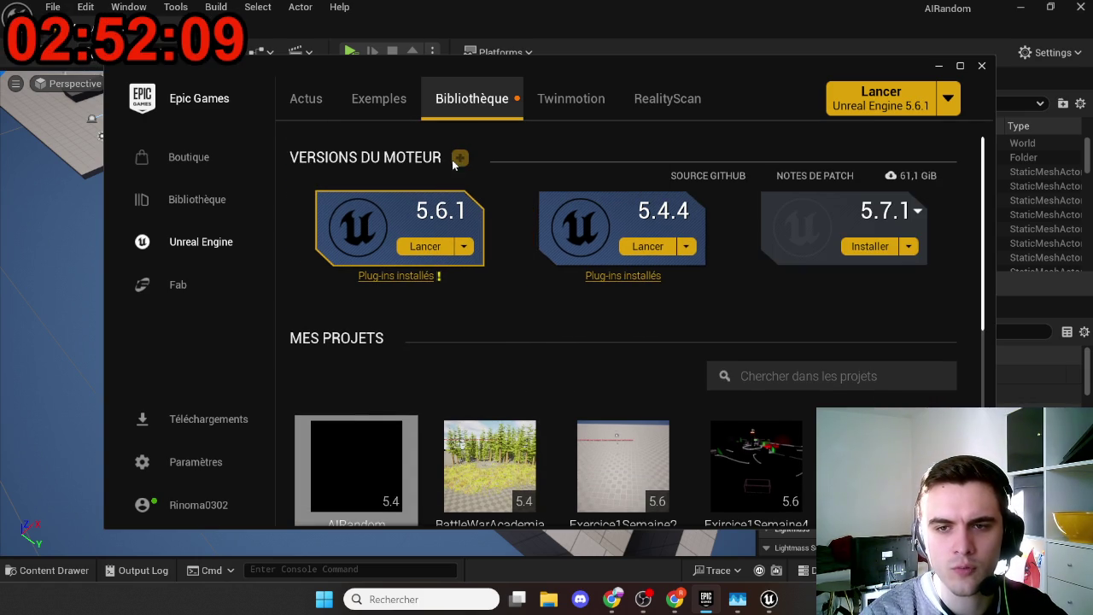
left_click(769, 202)
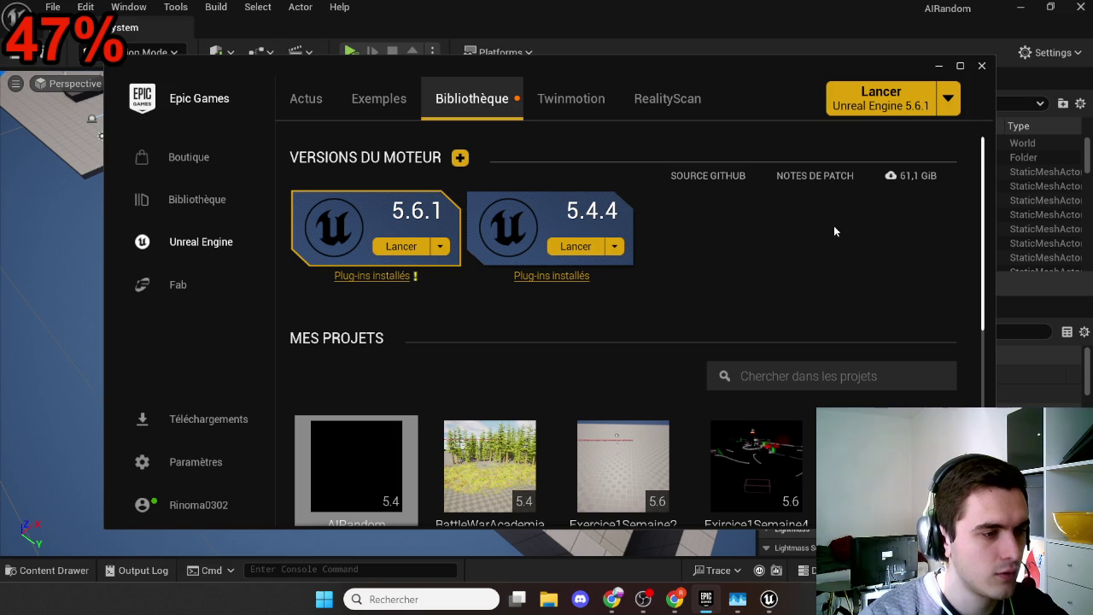
left_click(938, 66)
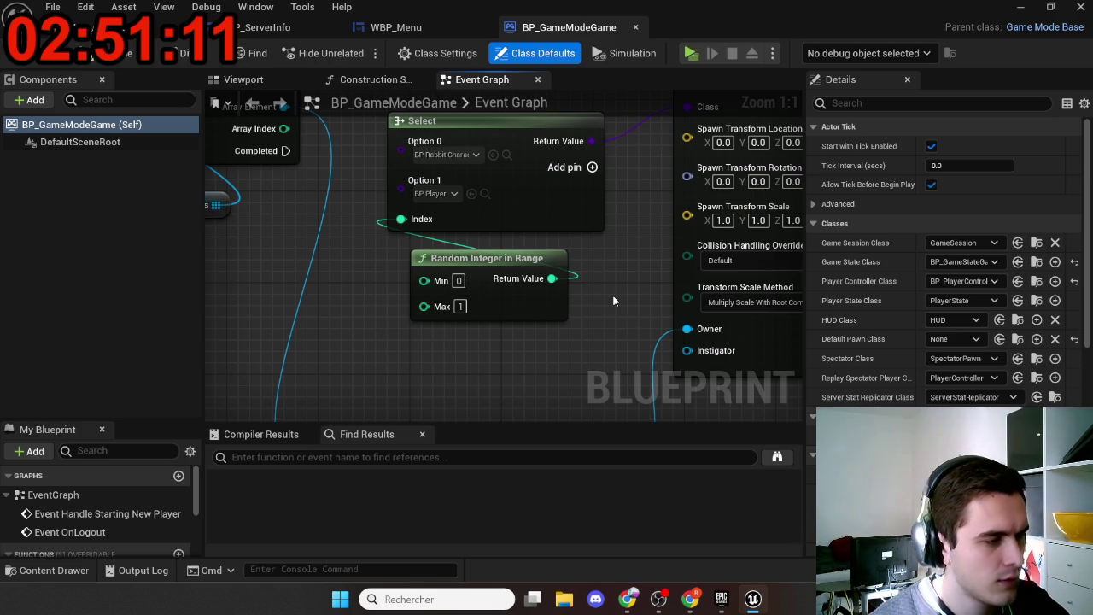
Step: Pan and zoom the Event Graph to centre the Select and SpawnActor nodes at Zoom 1:1
left_click_drag(440, 284, 444, 293)
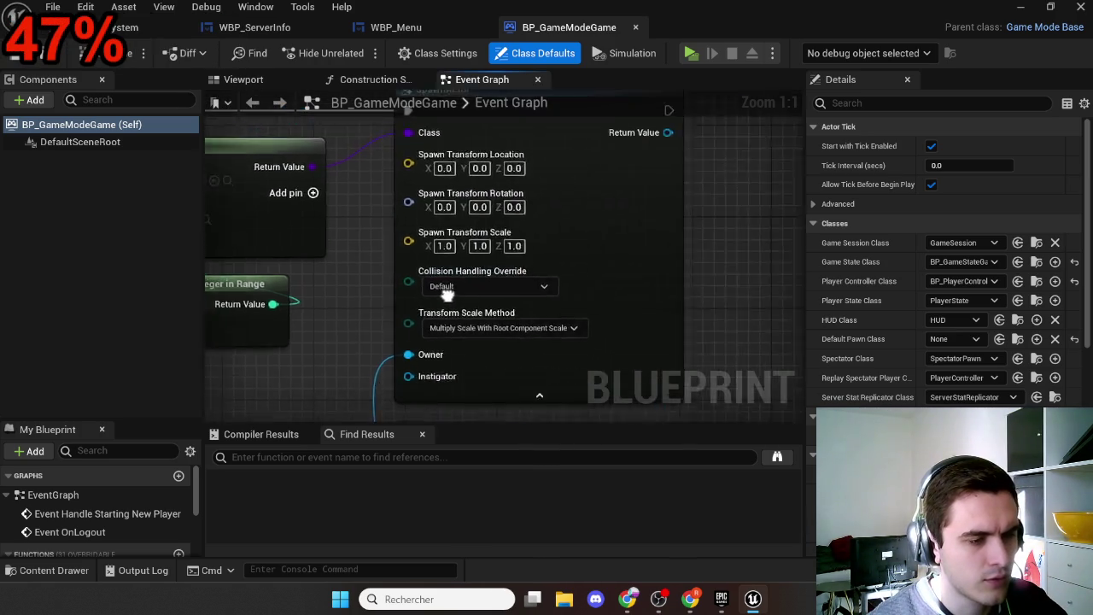
scroll(442, 290, "down", 5)
scroll(442, 290, "up", 3)
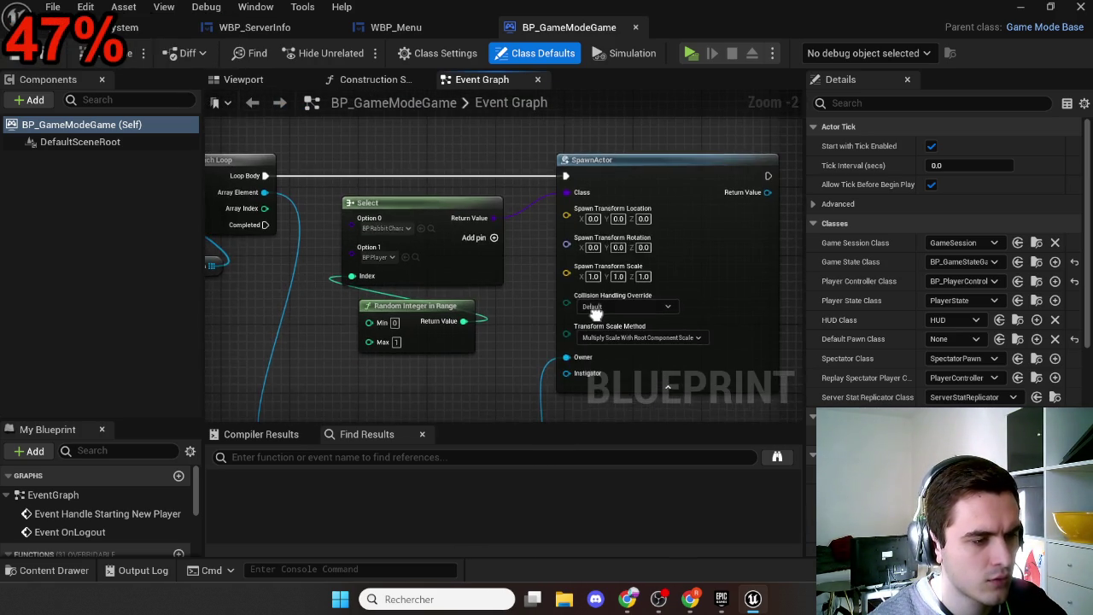
scroll(595, 314, "down", 2)
scroll(751, 262, "down", 1)
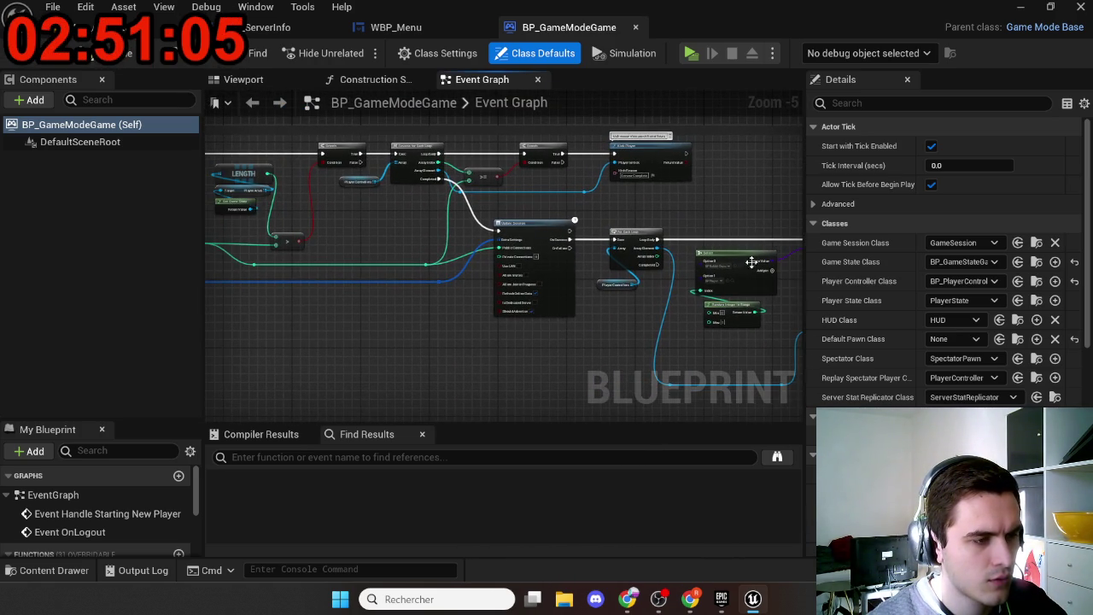
mouse_move(355, 233)
left_mouse_down()
mouse_move(439, 256)
mouse_move(479, 249)
left_mouse_up()
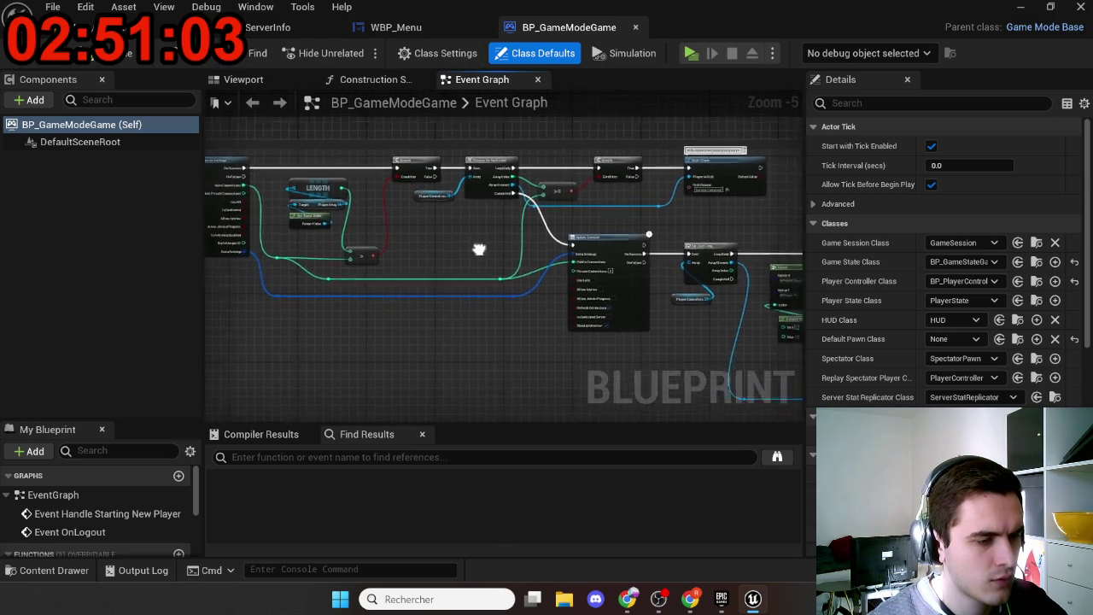
scroll(546, 274, "up", 5)
left_click_drag(544, 288, 207, 304)
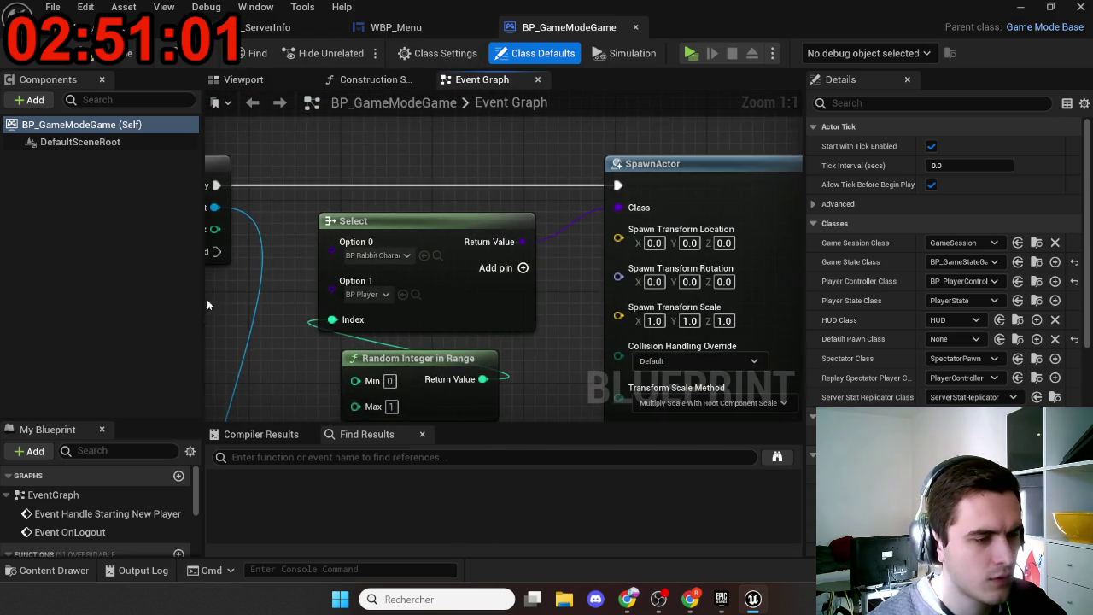
mouse_move(542, 342)
left_mouse_down()
mouse_move(520, 338)
mouse_move(387, 224)
mouse_move(388, 286)
mouse_move(518, 271)
left_mouse_up()
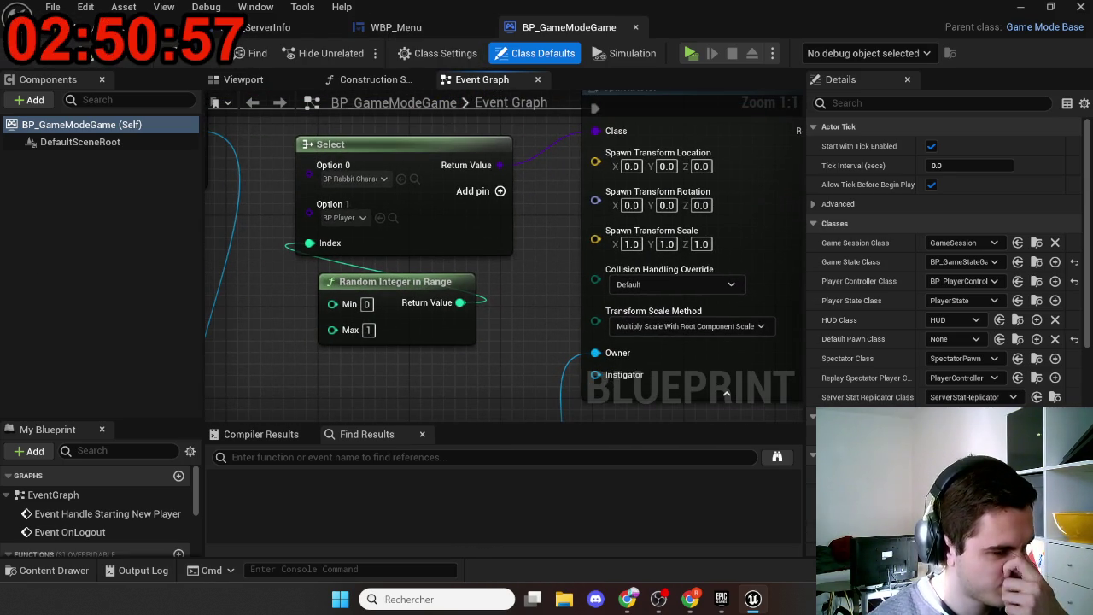
Step: Delete the levelOpenworldtest level in the Content Drawer and return to the Maps folder
key("ctrl+space")
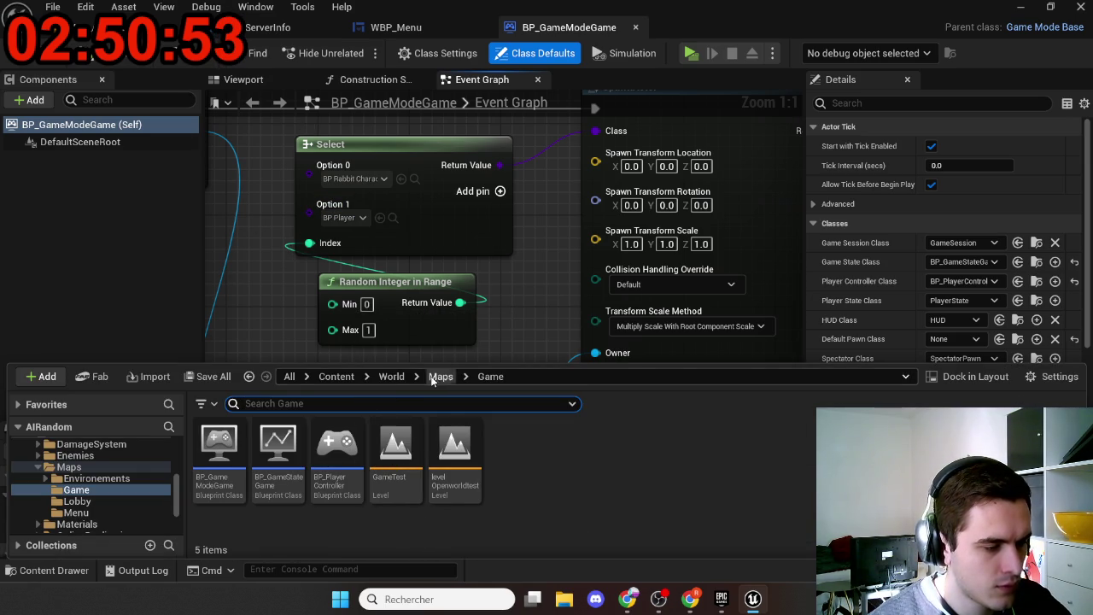
left_click(454, 461)
key("Delete")
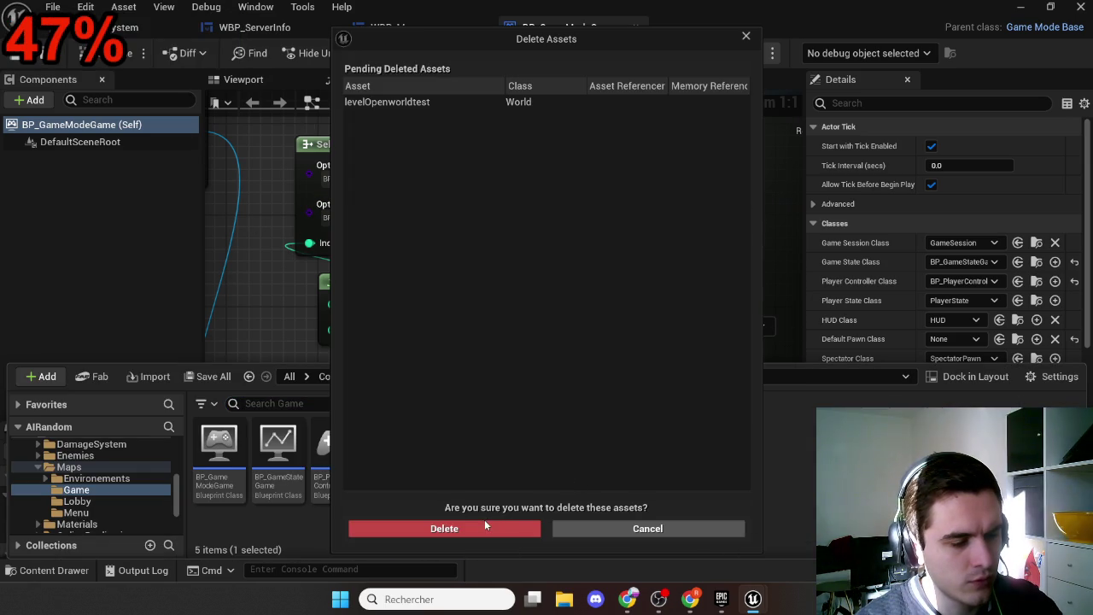
left_click(478, 526)
left_click(441, 376)
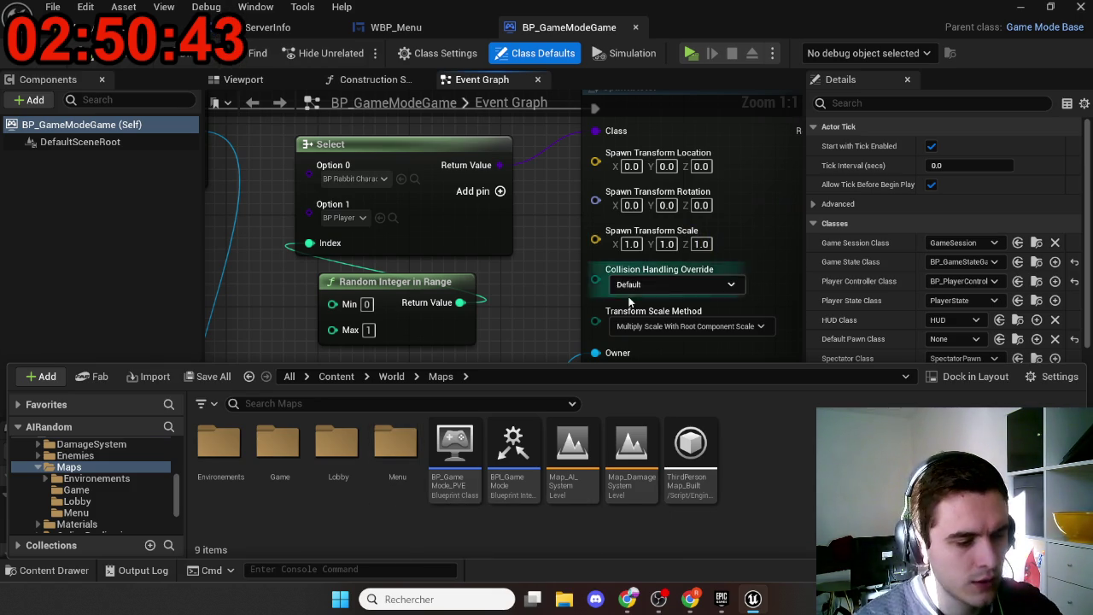
Step: Load the Menu level from the Menu maps folder
double_click(393, 486)
double_click(353, 500)
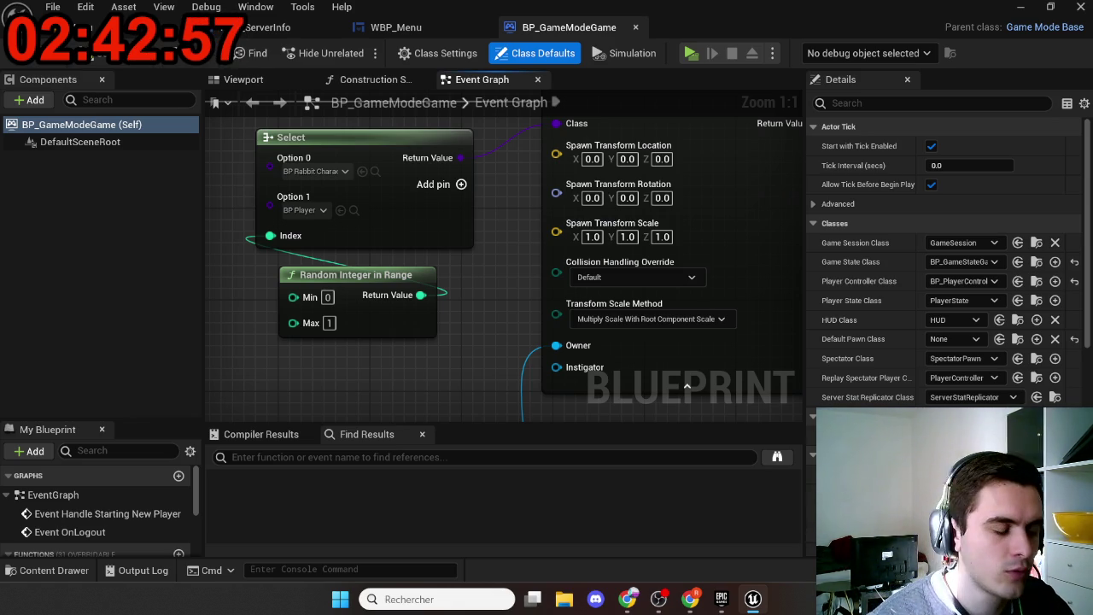
Step: Move the Select and Random Integer nodes together slightly up-left
scroll(458, 345, "down", 4)
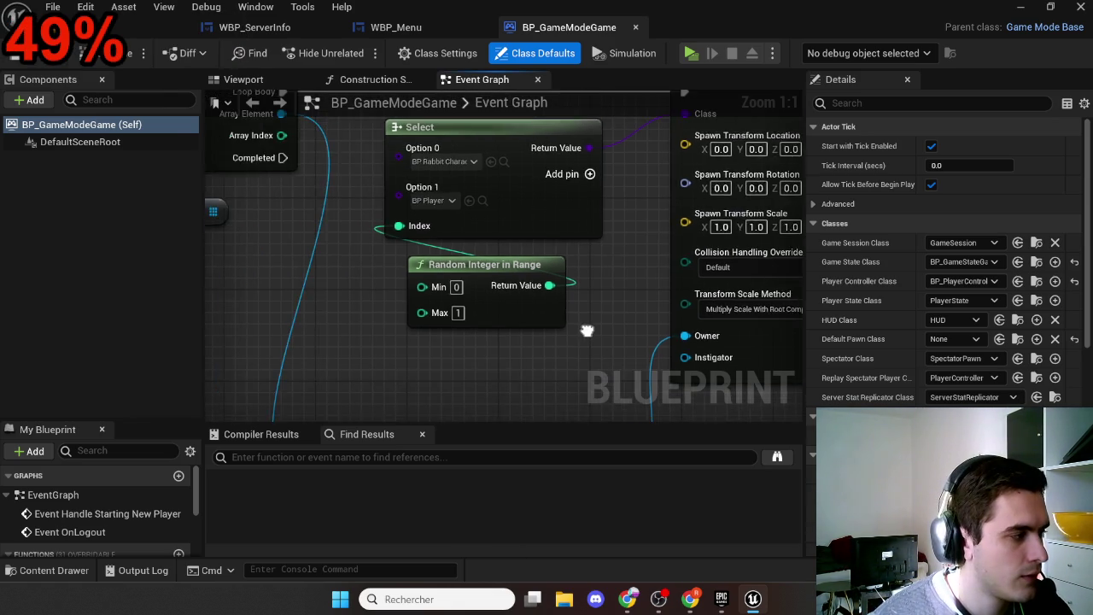
left_click_drag(466, 357, 597, 302)
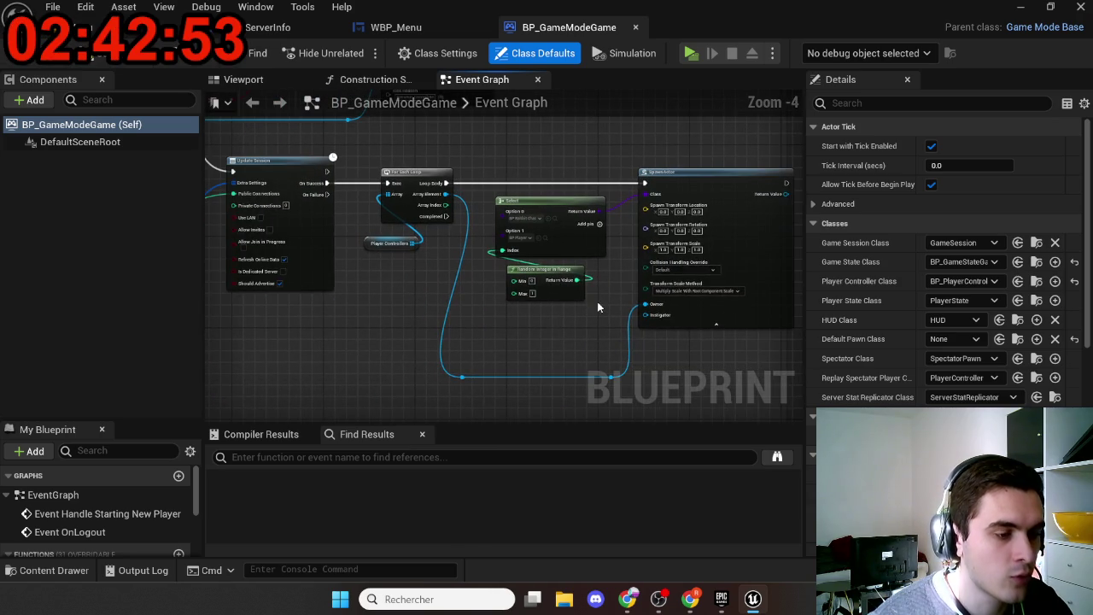
mouse_move(481, 356)
left_mouse_down()
mouse_move(587, 261)
mouse_move(548, 231)
left_mouse_up()
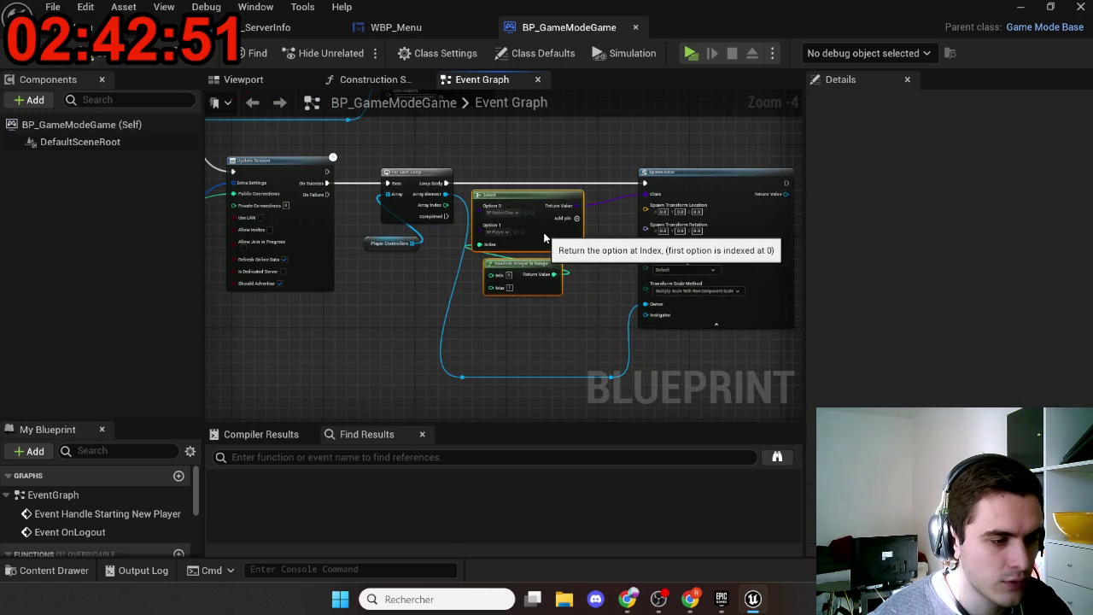
left_click(619, 253)
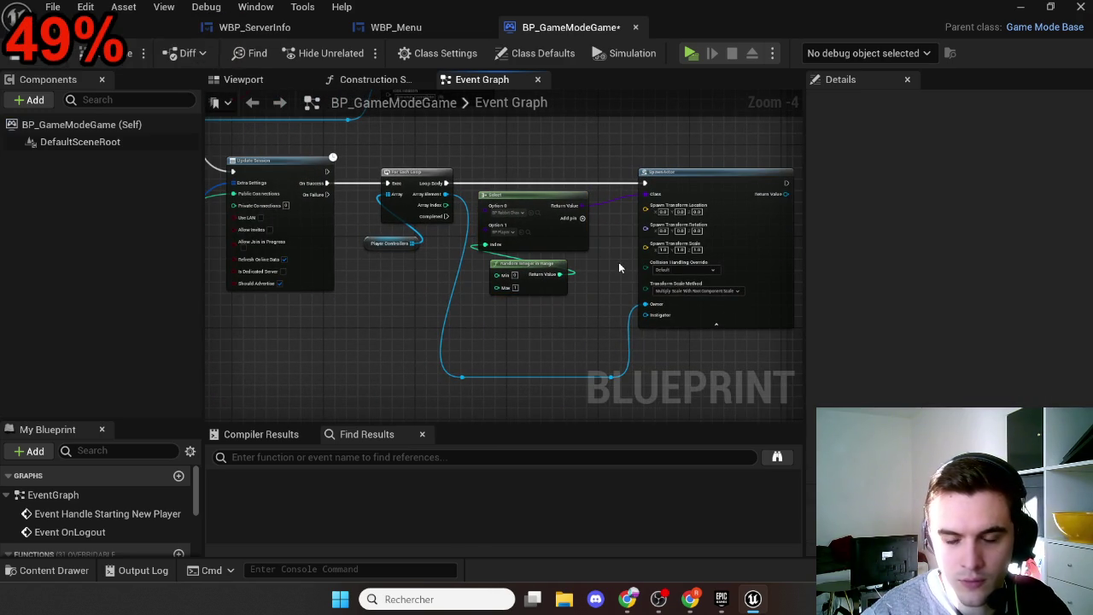
Step: Search the graph's action list for 'get player start'
scroll(619, 266, "up", 5)
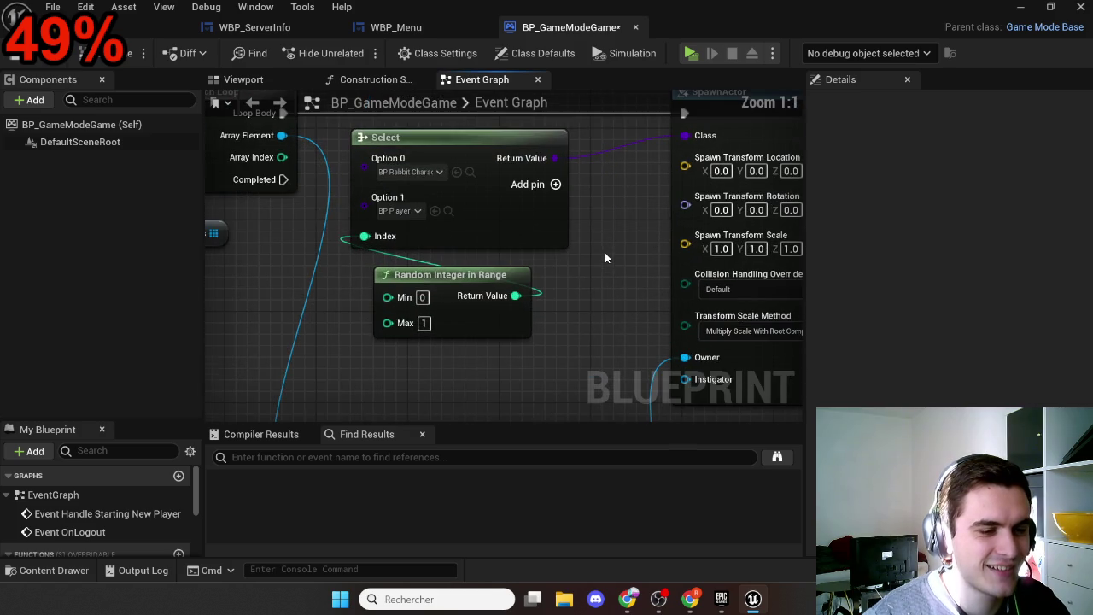
left_click_drag(588, 282, 619, 234)
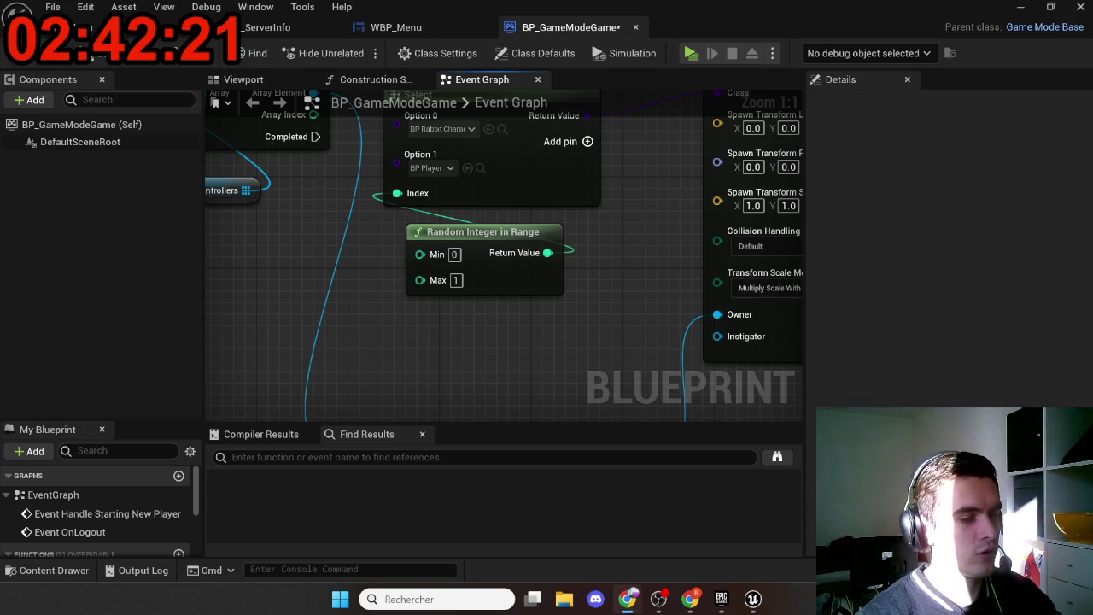
left_click_drag(447, 363, 260, 405)
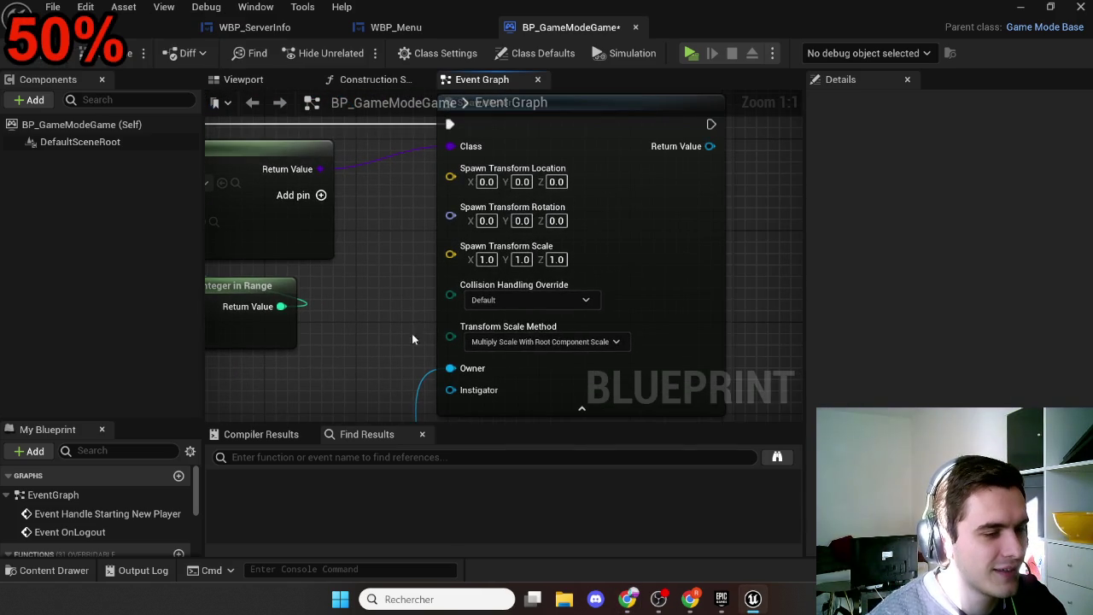
mouse_move(411, 339)
left_mouse_down()
mouse_move(419, 325)
mouse_move(526, 318)
mouse_move(543, 288)
mouse_move(429, 273)
mouse_move(380, 287)
left_mouse_up()
scroll(544, 287, "down", 2)
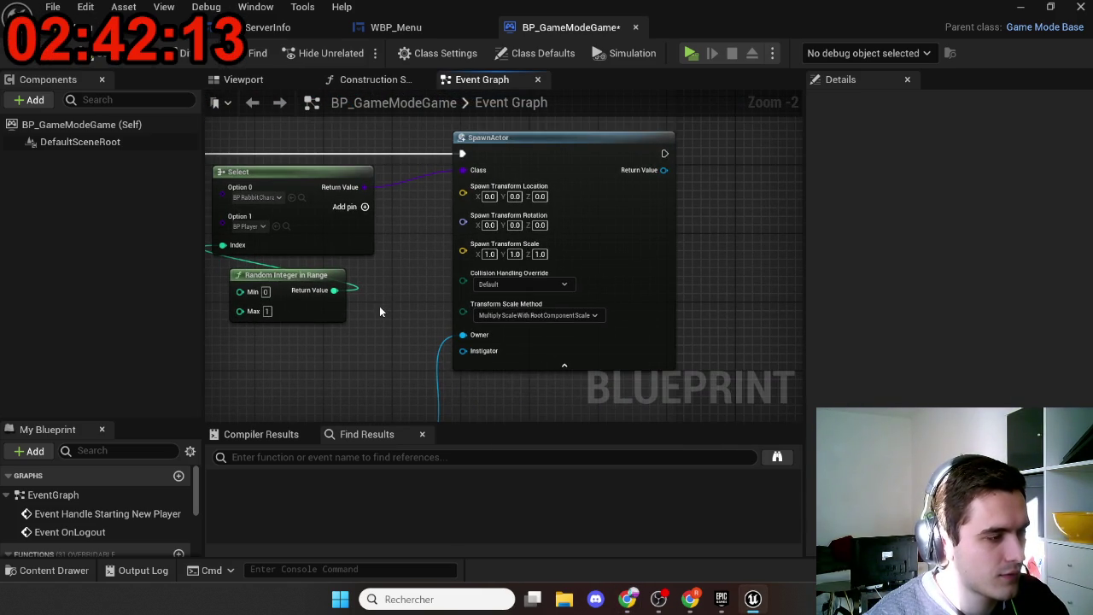
right_click(371, 346)
type("get")
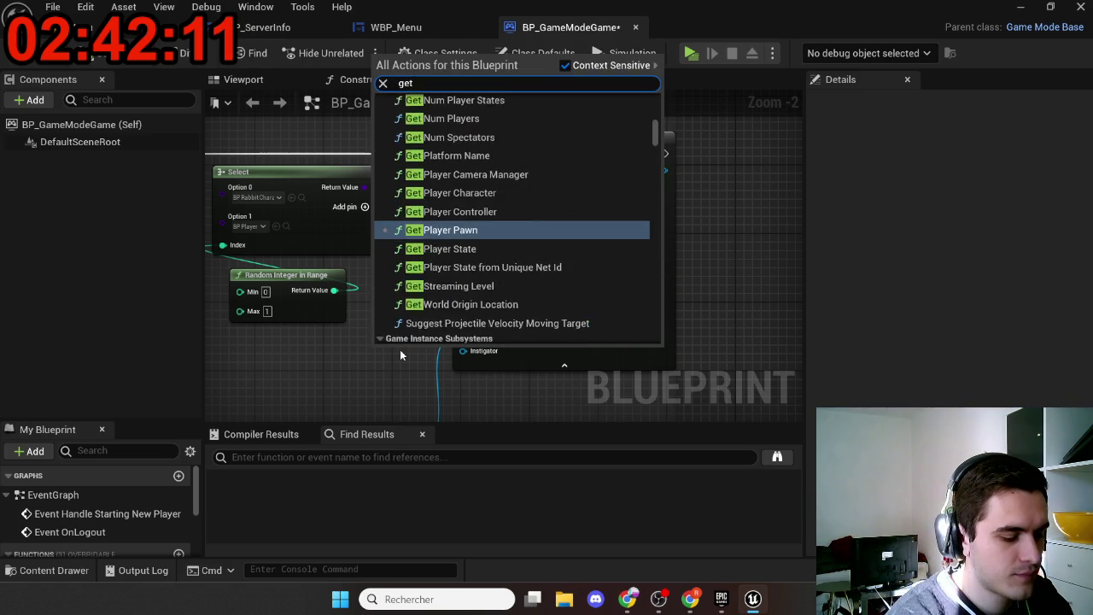
type(" player")
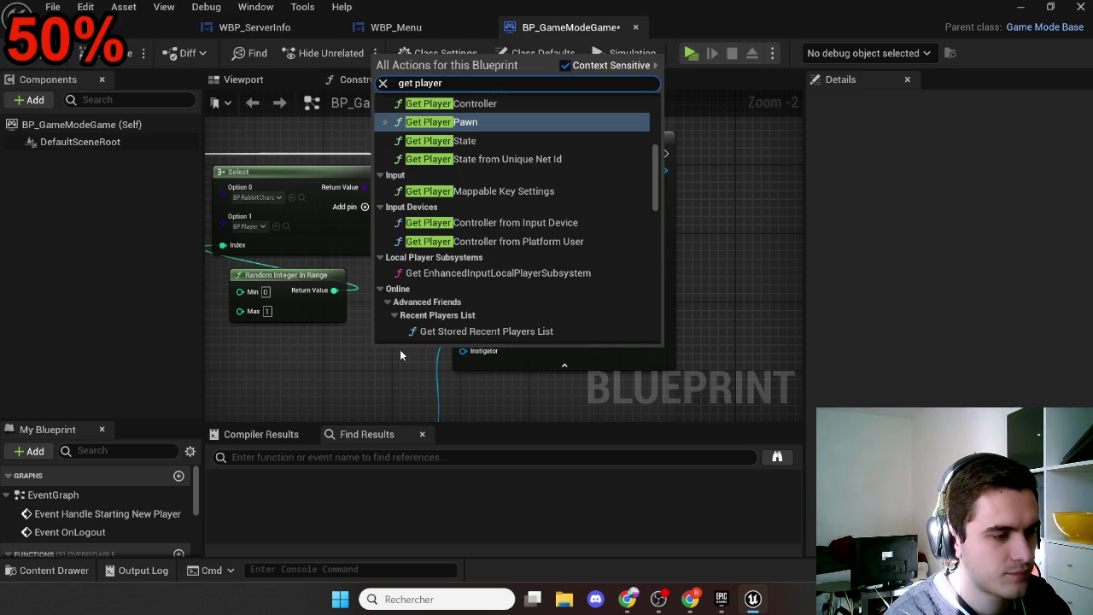
type(" start")
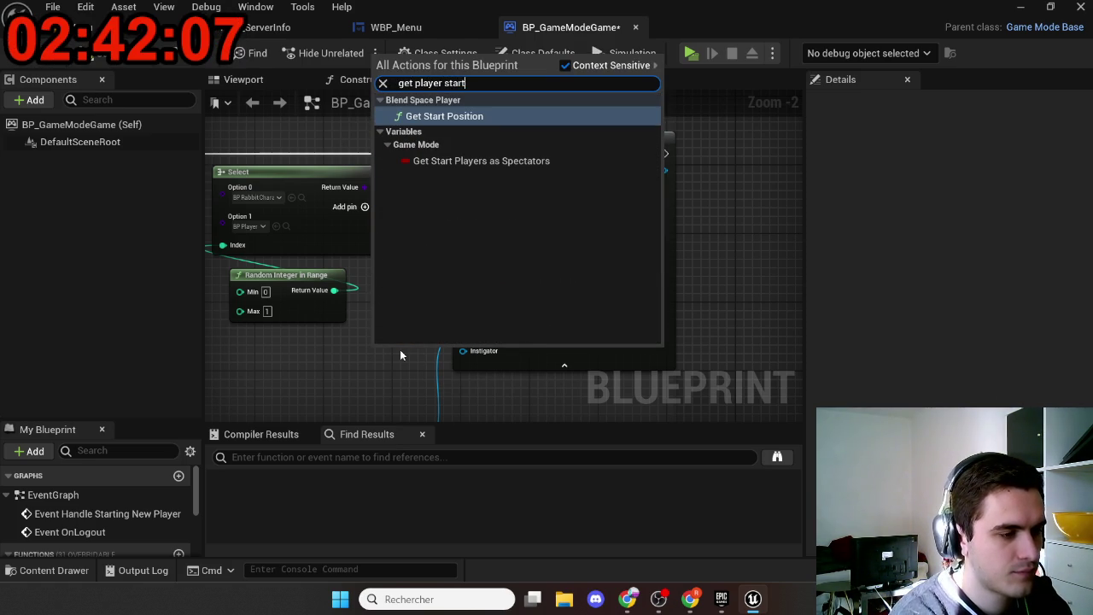
Step: Dismiss the action search, check the Menu level, and save BP_GameModeGame with Ctrl+S
left_click(348, 368)
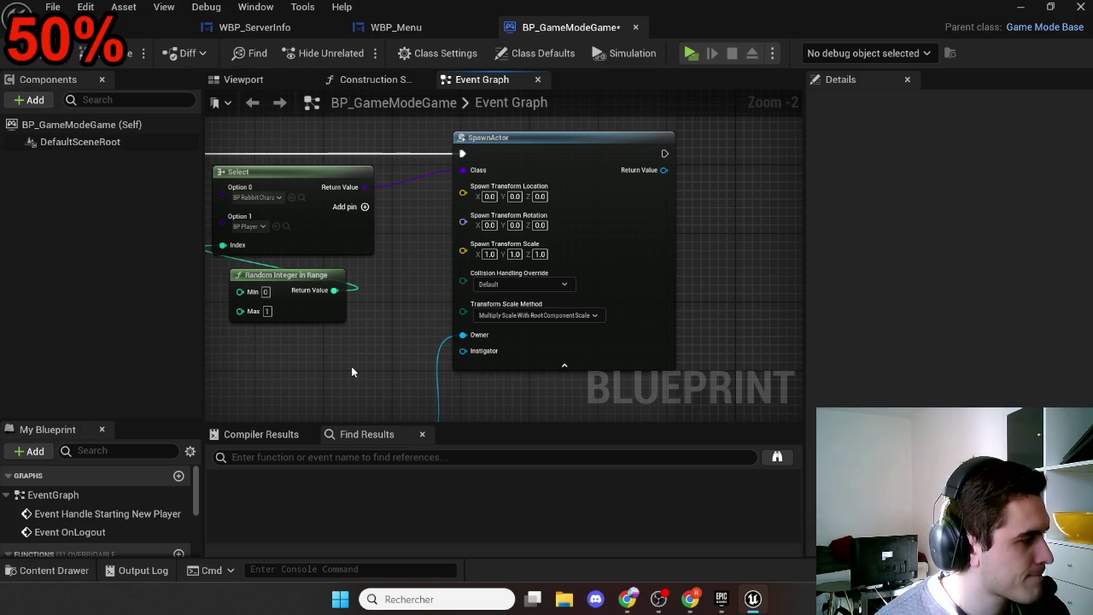
left_click(145, 27)
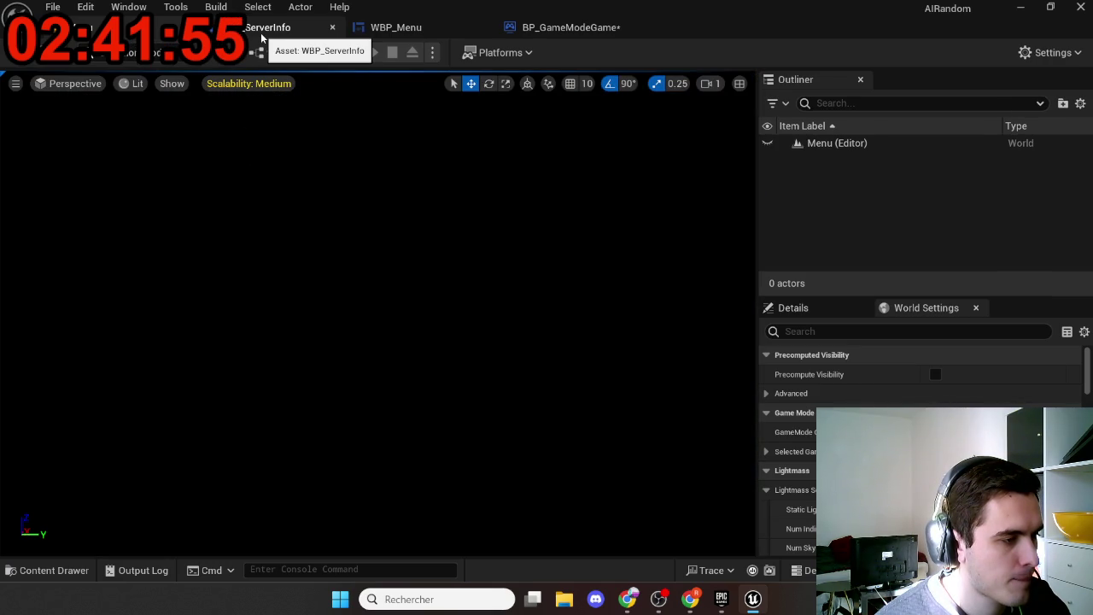
left_click(529, 29)
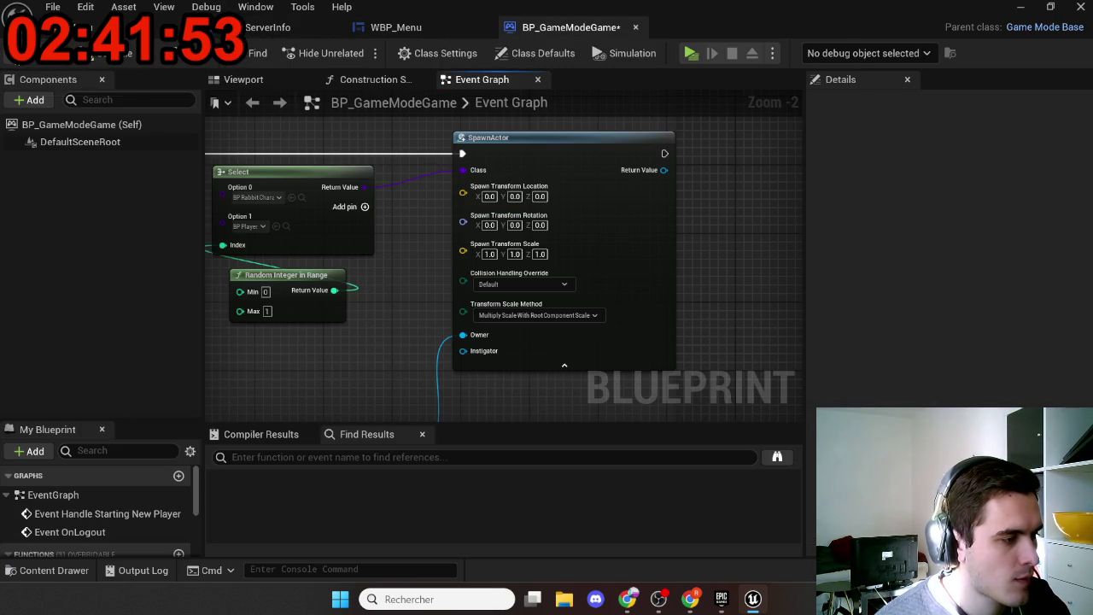
key("ctrl+s")
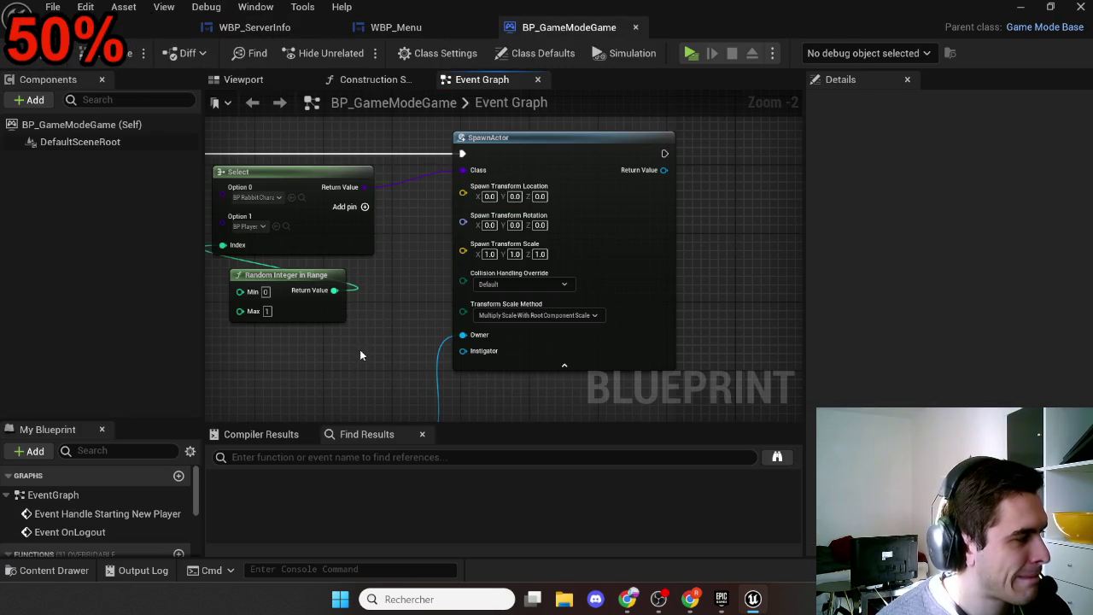
left_click_drag(368, 348, 433, 312)
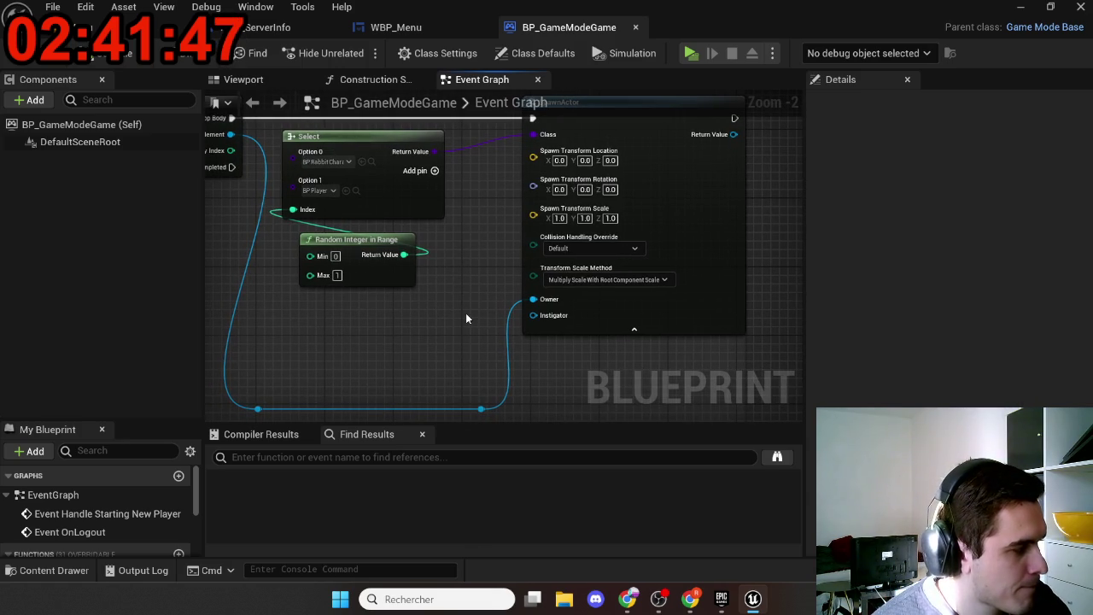
Step: Start a Possess search from the spawned actor, then cancel it and reframe the Select nodes
mouse_move(761, 242)
left_mouse_down()
mouse_move(689, 269)
mouse_move(484, 305)
left_mouse_up()
left_click_drag(456, 195, 509, 195)
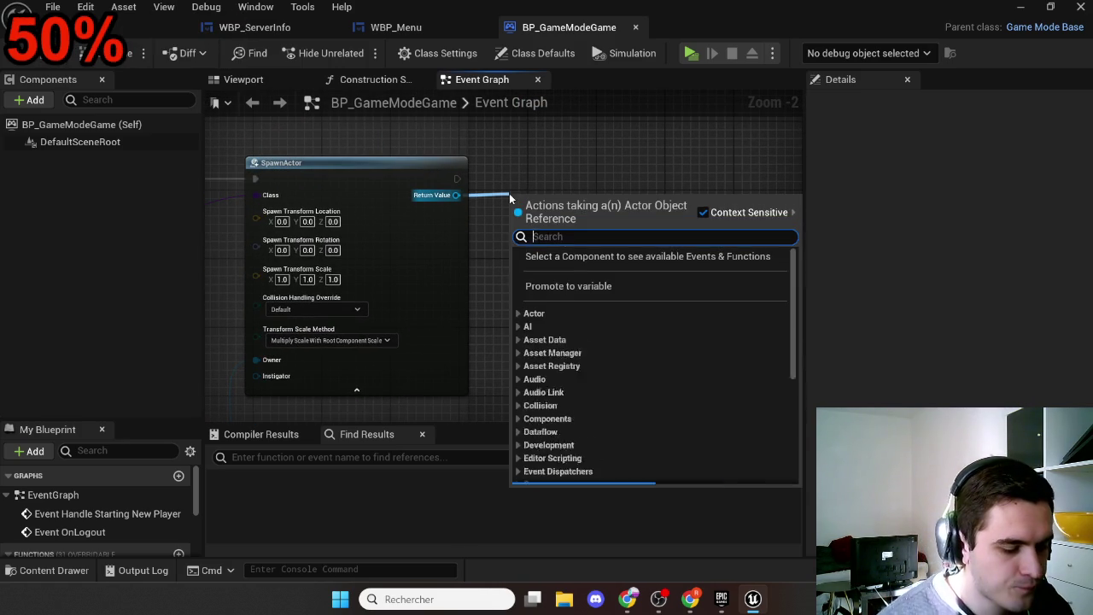
type("posse")
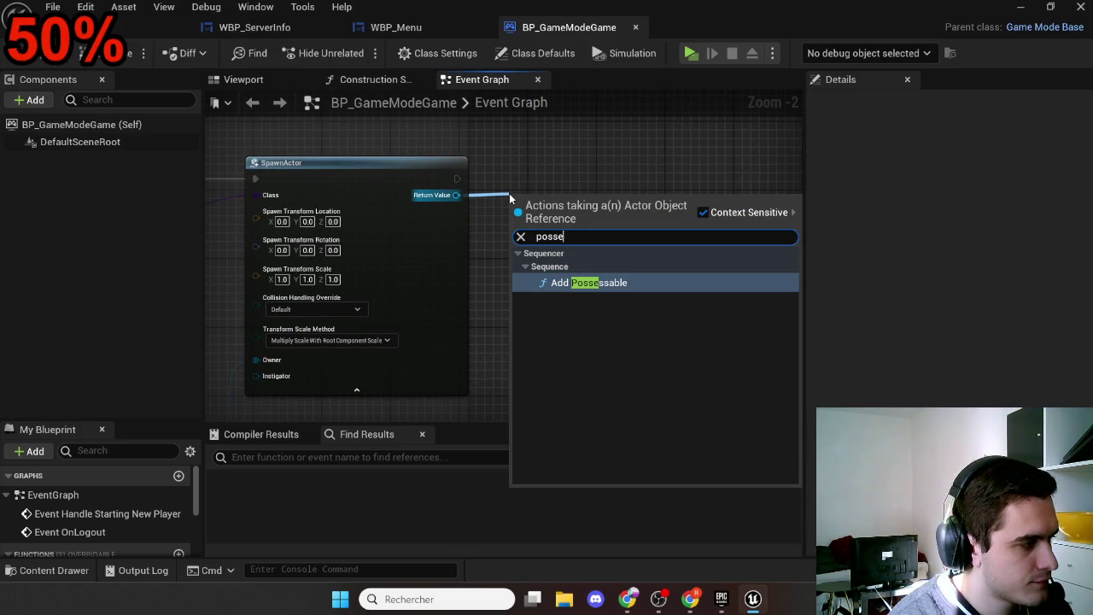
key("Escape")
left_click_drag(522, 147, 721, 125)
mouse_move(391, 273)
left_mouse_down()
mouse_move(548, 236)
mouse_move(607, 244)
left_mouse_up()
mouse_move(376, 138)
left_mouse_down()
mouse_move(416, 150)
mouse_move(414, 186)
mouse_move(355, 354)
left_mouse_up()
left_click_drag(789, 397, 541, 281)
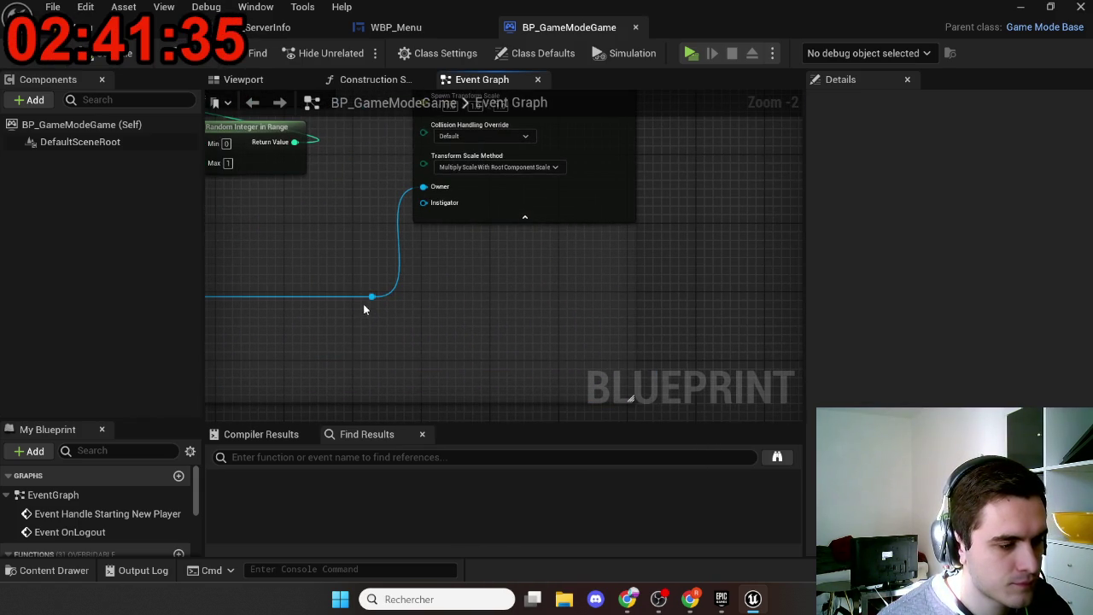
Step: Place a Possess node from the player controller wire and move it beside SpawnActor
left_click_drag(372, 297, 550, 286)
type("o")
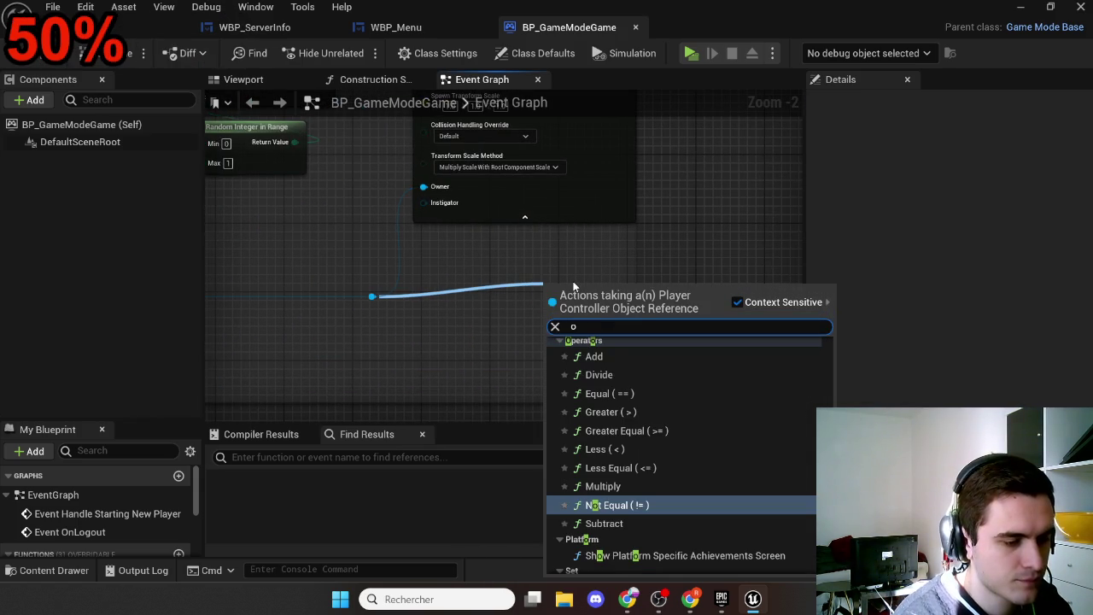
key("BackSpace")
type("posse")
key("Return")
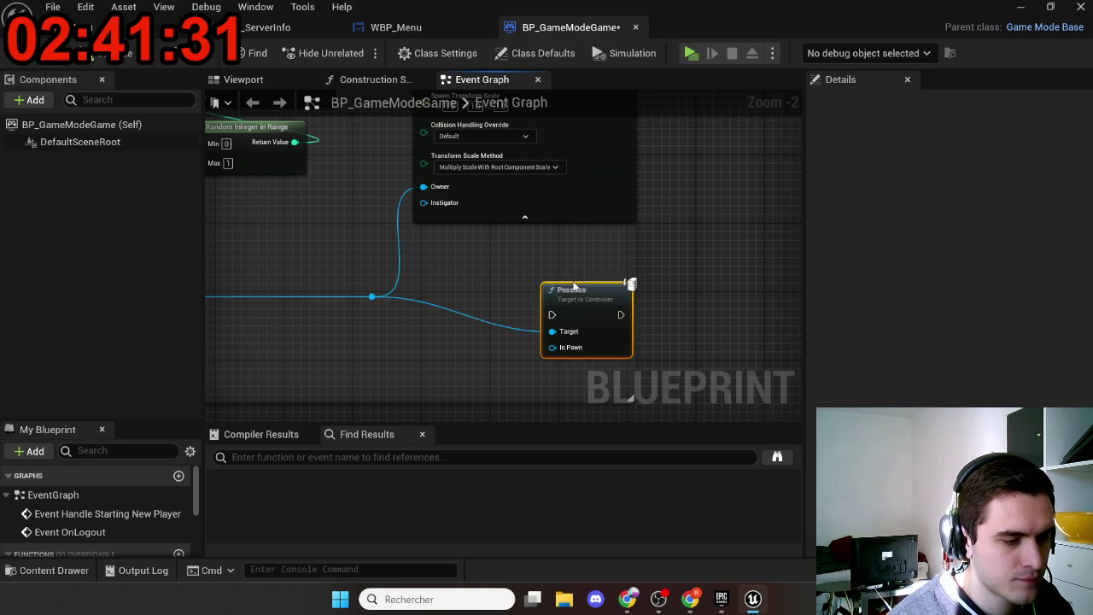
mouse_move(448, 345)
left_mouse_down()
mouse_move(489, 339)
mouse_move(526, 182)
left_mouse_up()
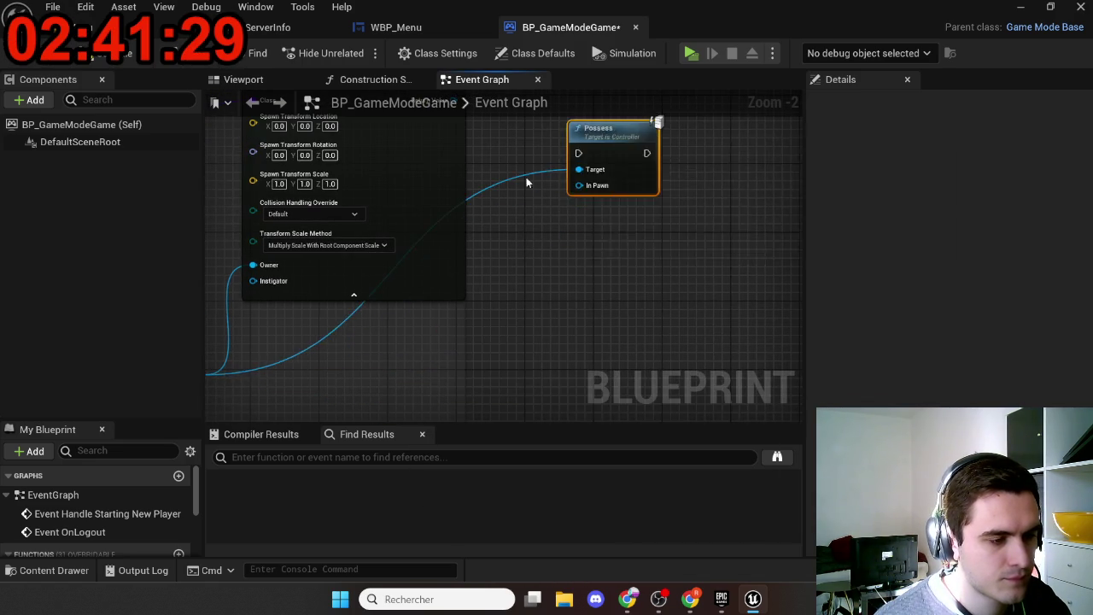
mouse_move(487, 128)
left_mouse_down()
mouse_move(510, 274)
mouse_move(617, 337)
left_mouse_up()
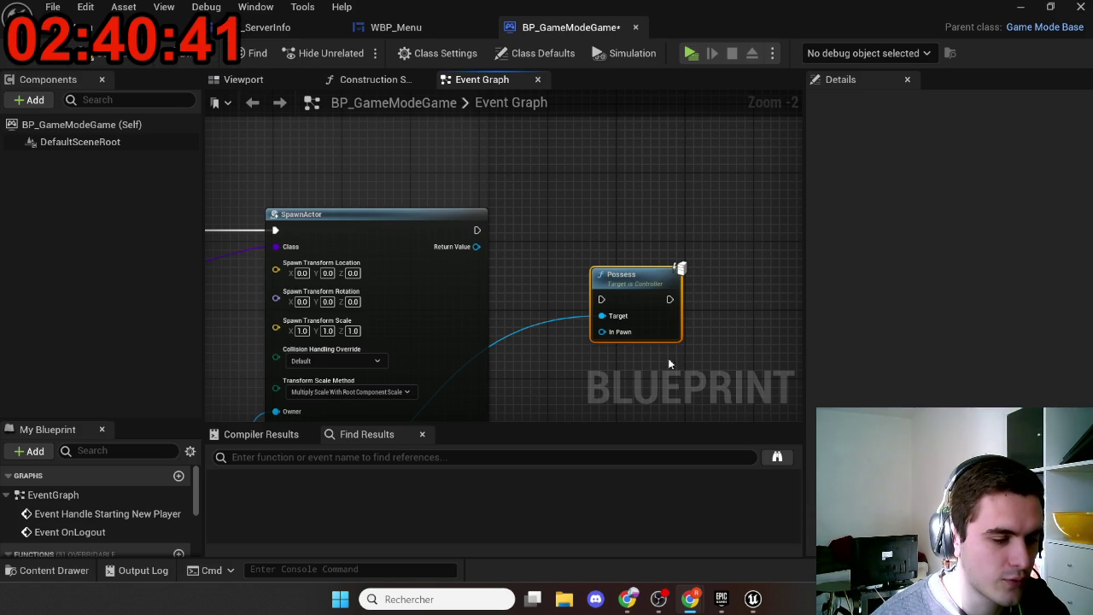
Step: Add a reroute point on the Target wire below SpawnActor and raise Possess slightly
mouse_move(524, 374)
left_mouse_down()
mouse_move(627, 276)
mouse_move(640, 277)
left_mouse_up()
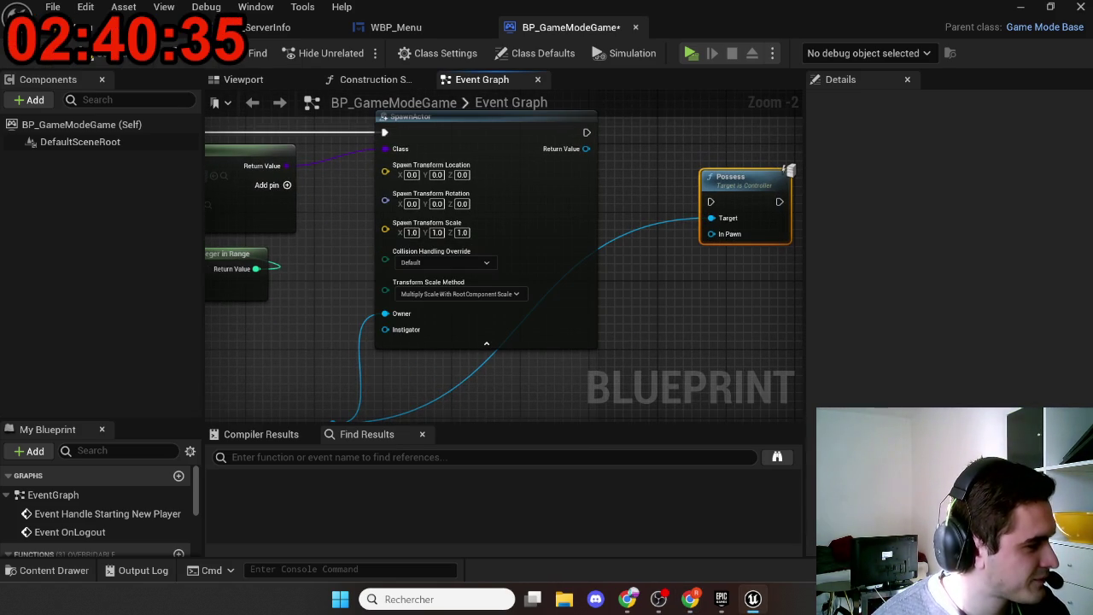
scroll(536, 346, "down", 1)
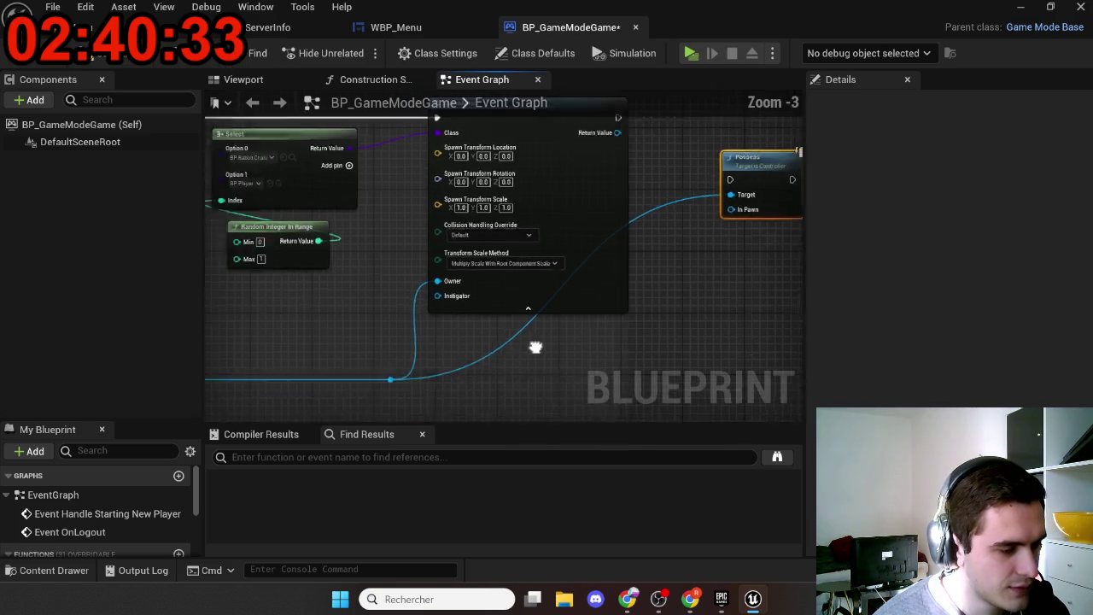
scroll(536, 347, "down", 1)
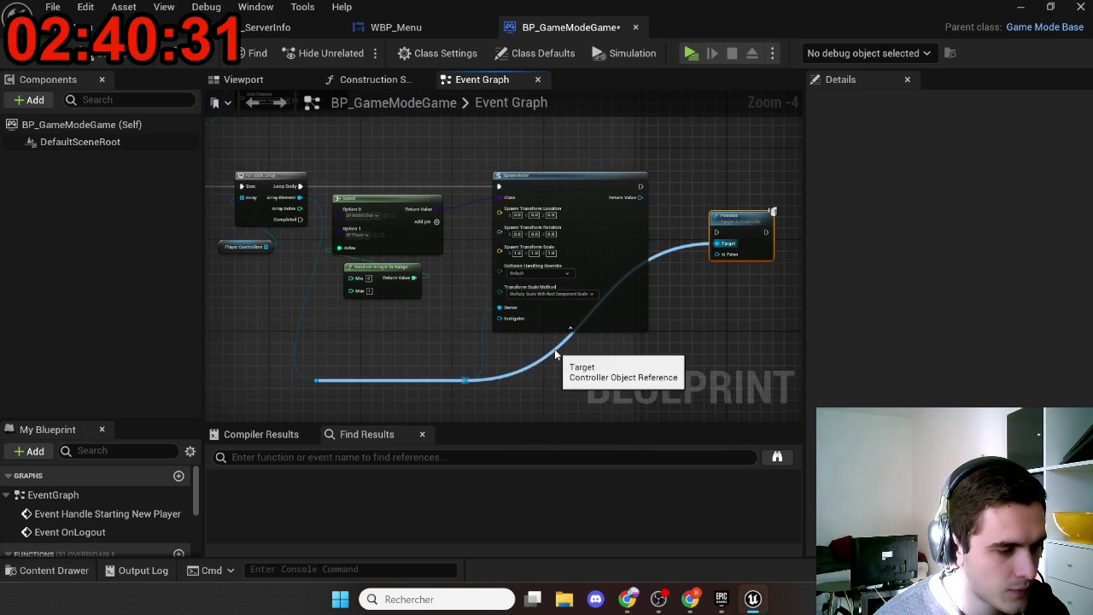
double_click(555, 352)
mouse_move(555, 350)
left_mouse_down()
mouse_move(660, 397)
mouse_move(644, 385)
left_mouse_up()
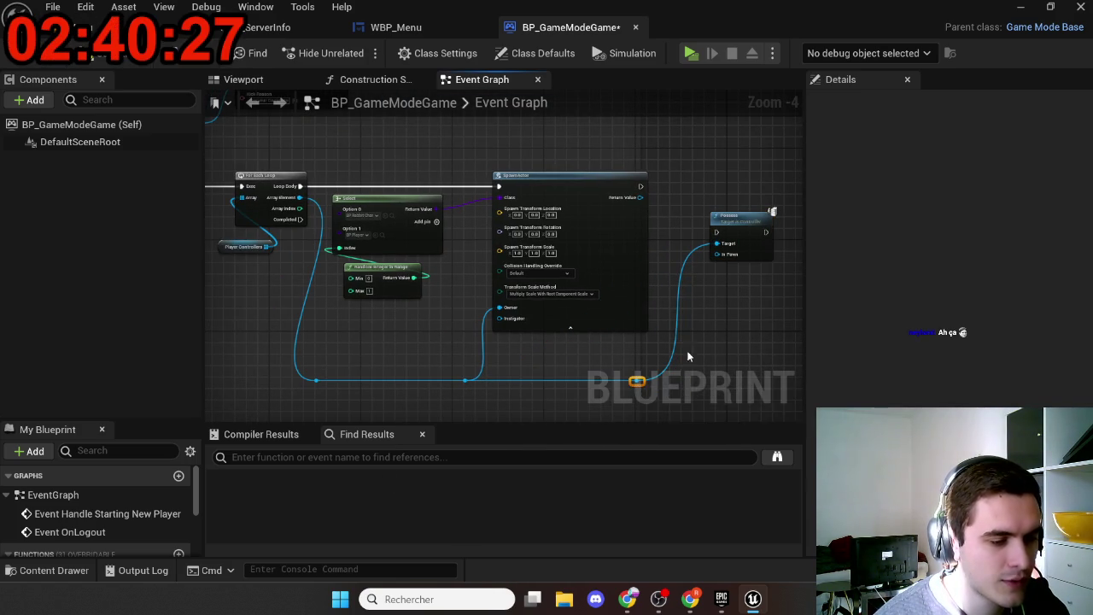
left_click_drag(630, 291, 628, 249)
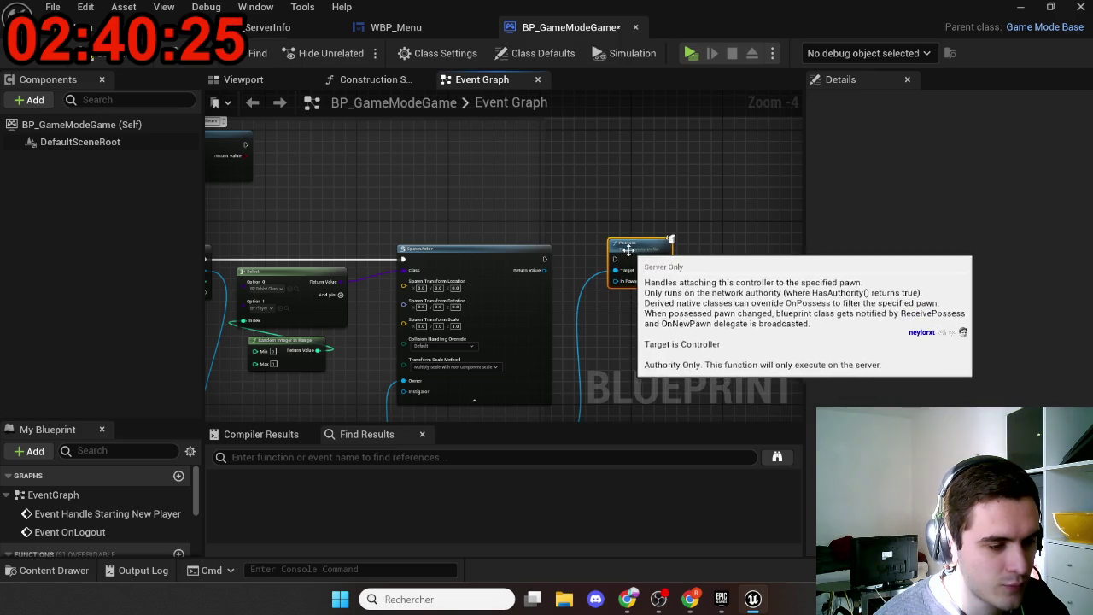
scroll(544, 268, "up", 4)
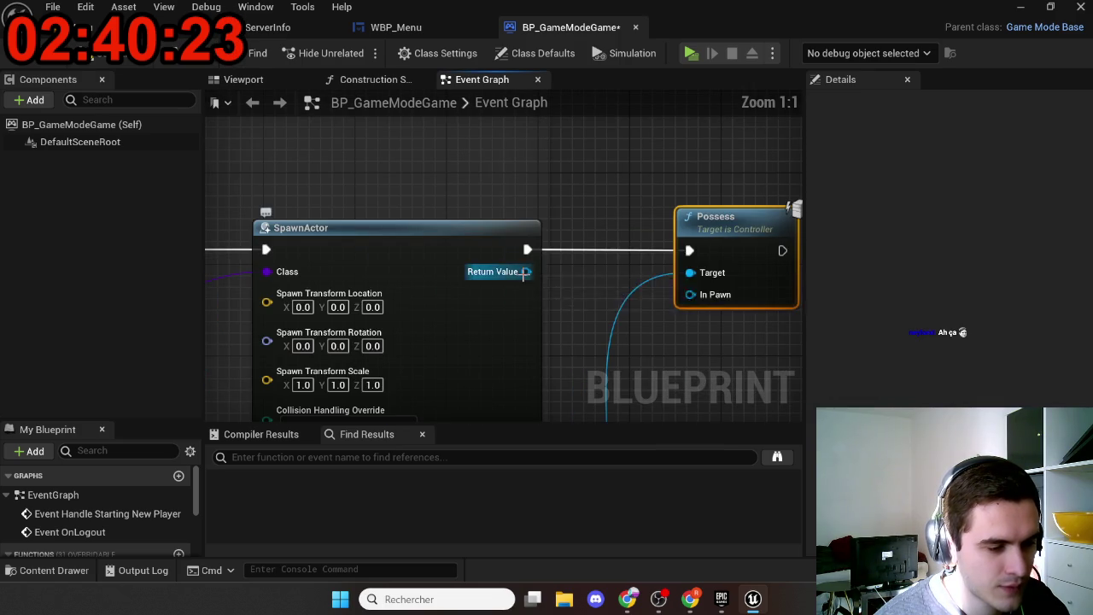
left_click_drag(523, 273, 700, 298)
mouse_move(577, 299)
left_mouse_down()
mouse_move(742, 193)
mouse_move(752, 168)
mouse_move(802, 180)
left_mouse_up()
scroll(803, 179, "down", 1)
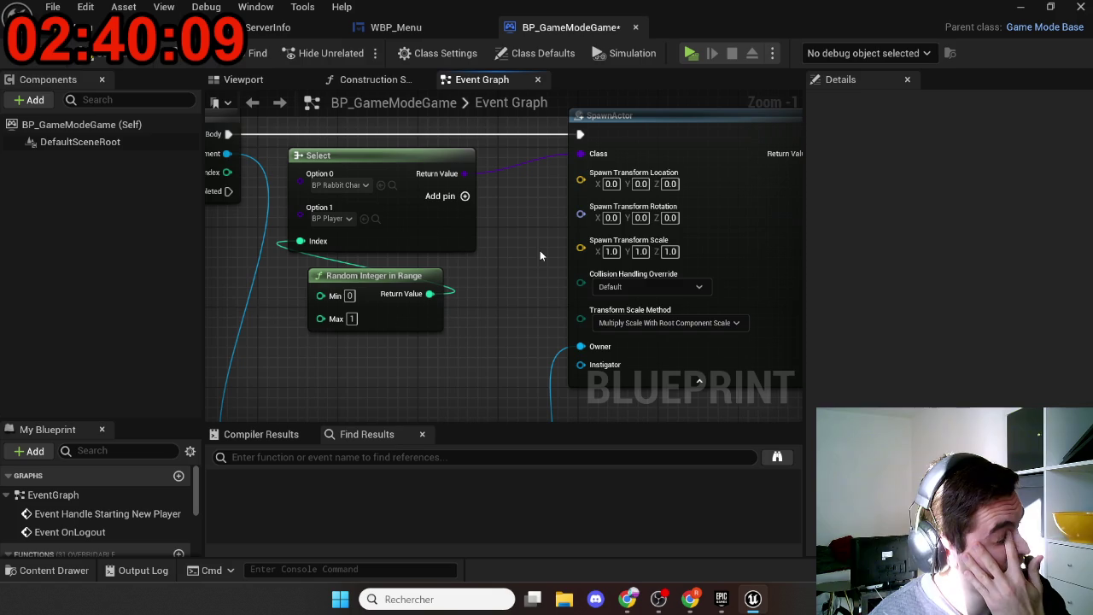
mouse_move(539, 250)
left_mouse_down()
mouse_move(365, 303)
mouse_move(580, 247)
mouse_move(513, 281)
left_mouse_up()
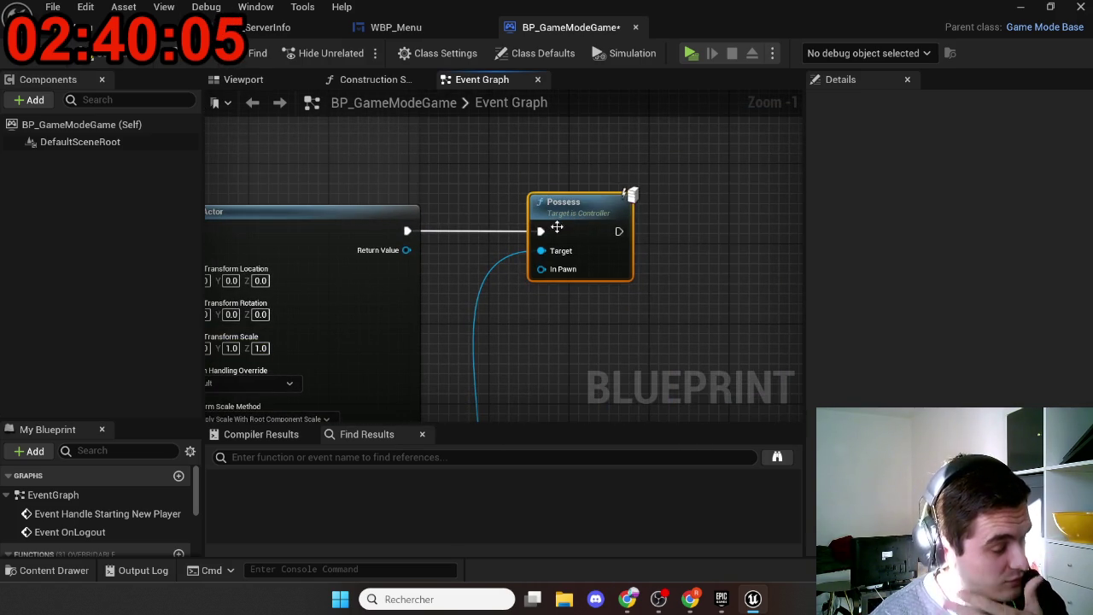
Step: Add Cast To BP_Player from SpawnActor's Return Value, wiring exec and As BP Player into Possess
left_click_drag(556, 225, 654, 215)
left_click_drag(407, 249, 483, 245)
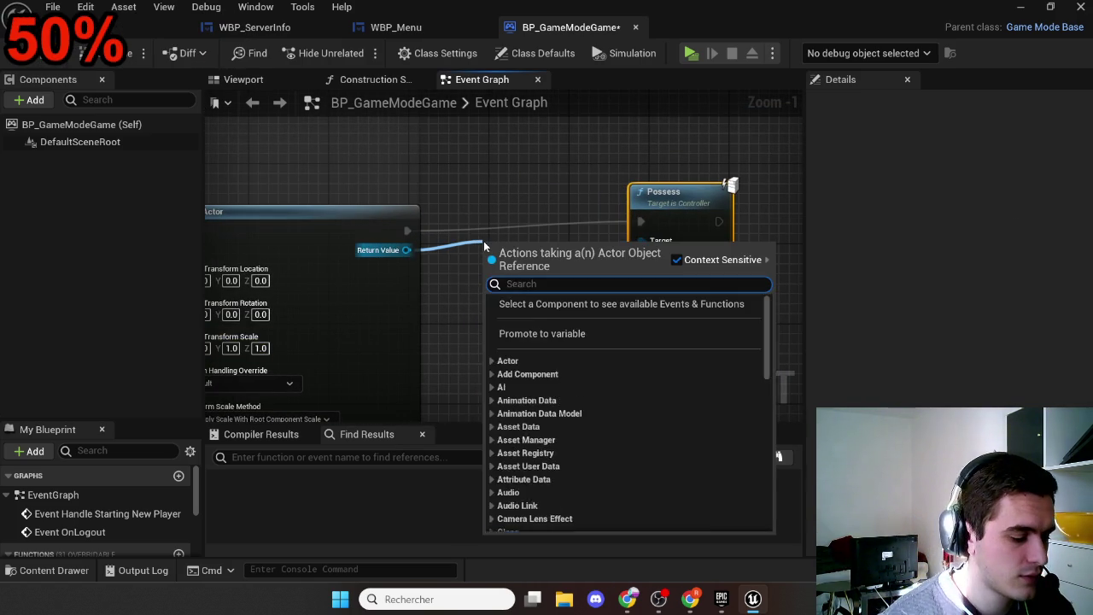
type("cast to")
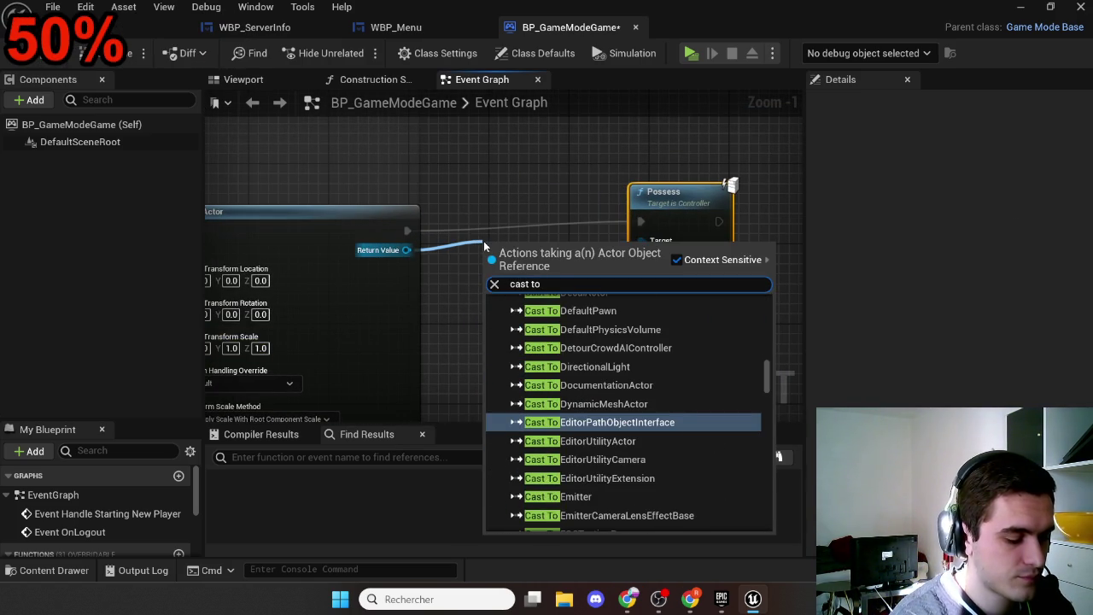
type("bp_player")
key("Return")
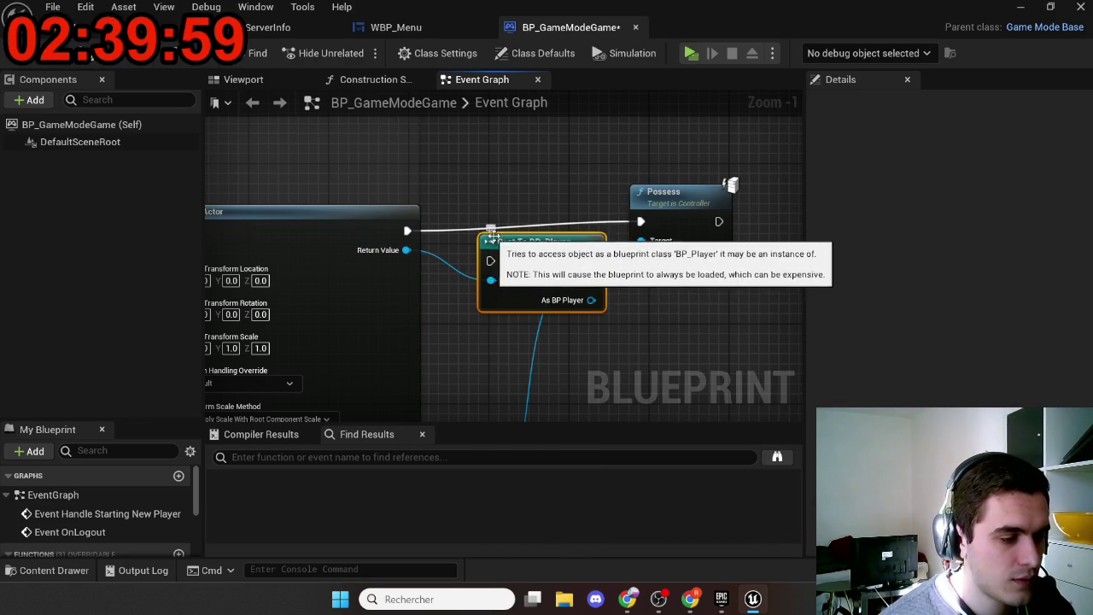
left_click_drag(490, 260, 407, 230)
mouse_move(544, 303)
left_mouse_down()
mouse_move(621, 261)
mouse_move(503, 272)
mouse_move(642, 259)
left_mouse_up()
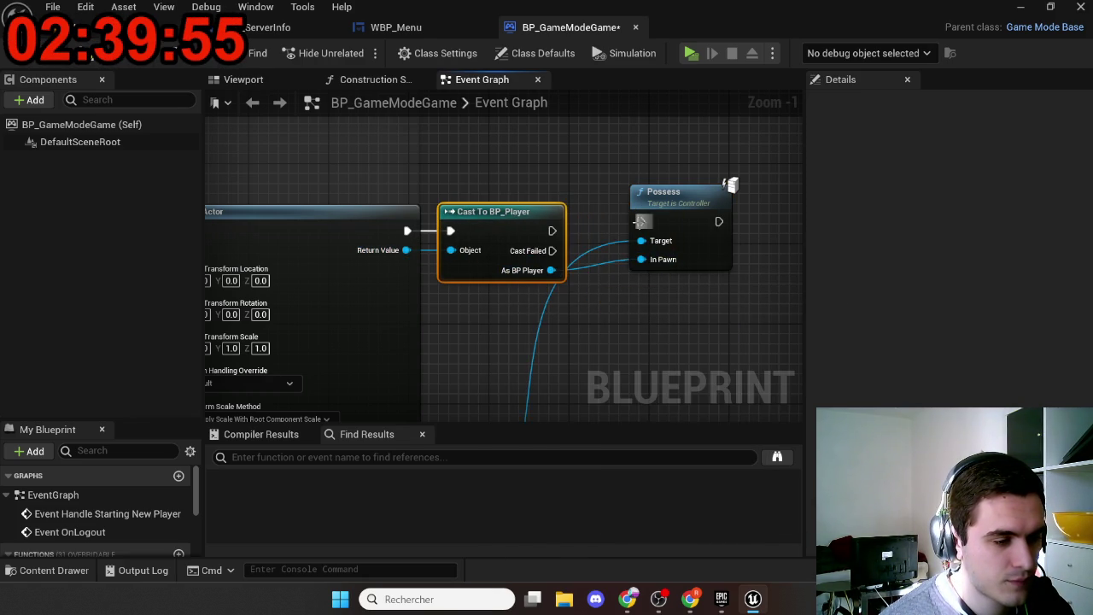
mouse_move(551, 231)
left_mouse_down()
mouse_move(526, 239)
mouse_move(664, 209)
left_mouse_up()
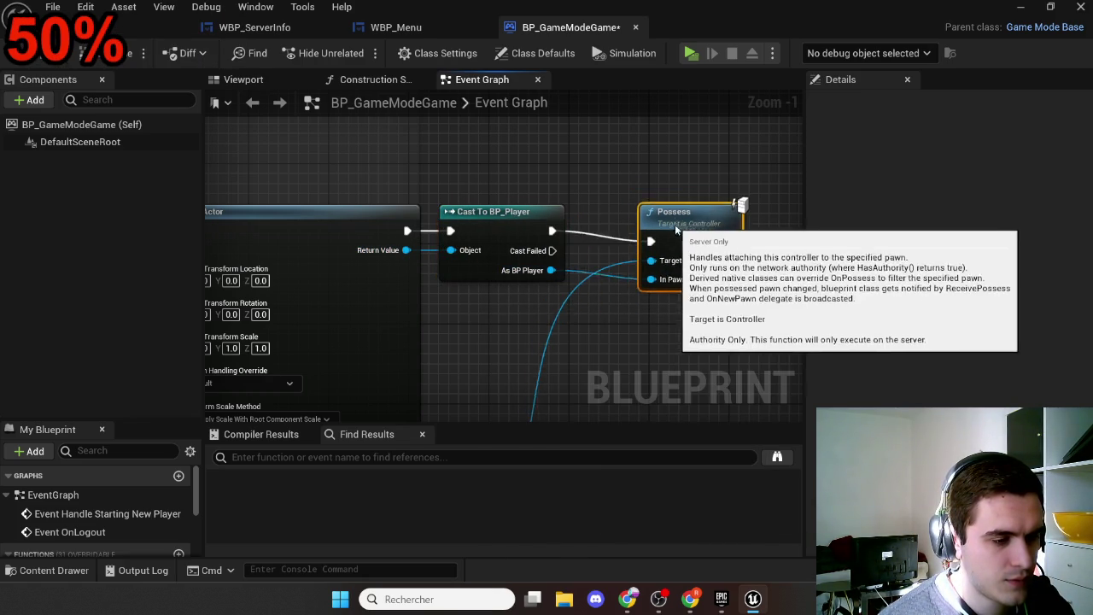
Step: Reshape the controller wire toward Possess, review the chain, and save BP_GameModeGame
left_click_drag(630, 327, 664, 299)
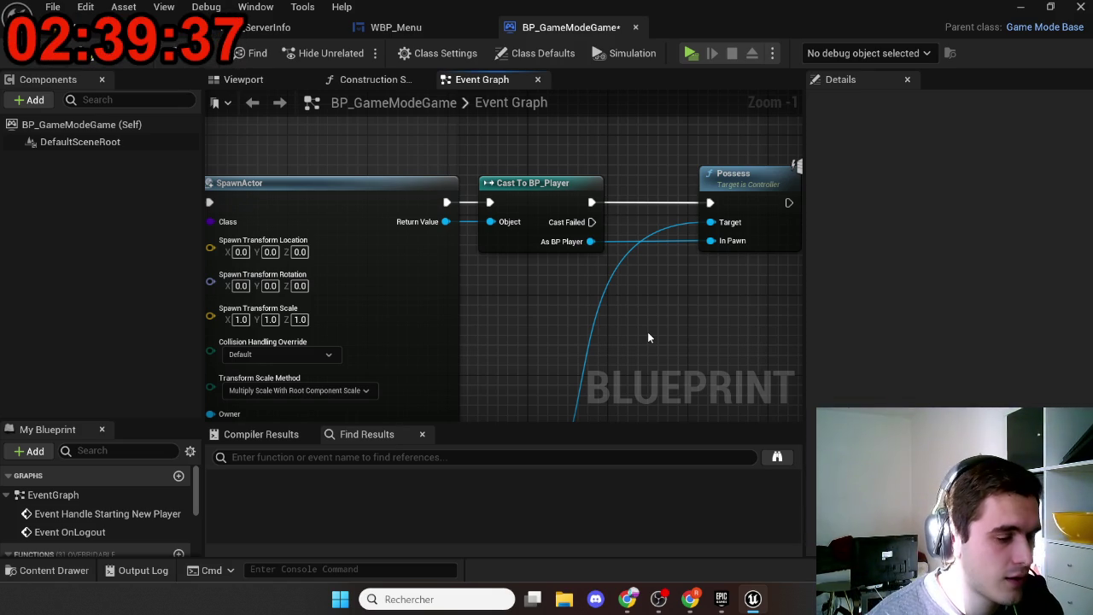
scroll(587, 305, "down", 3)
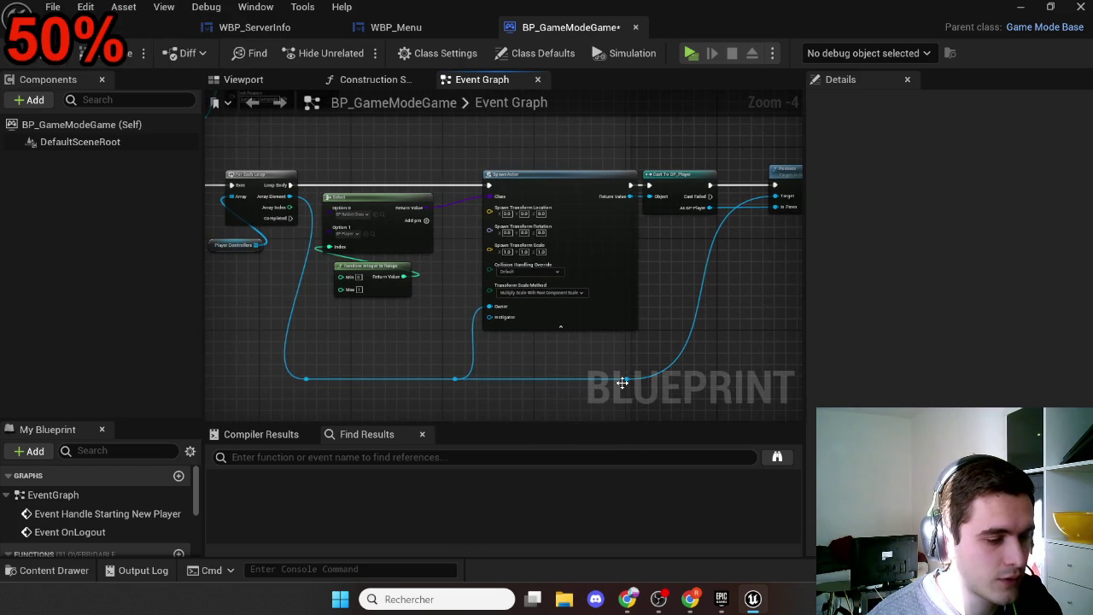
left_click_drag(623, 382, 700, 378)
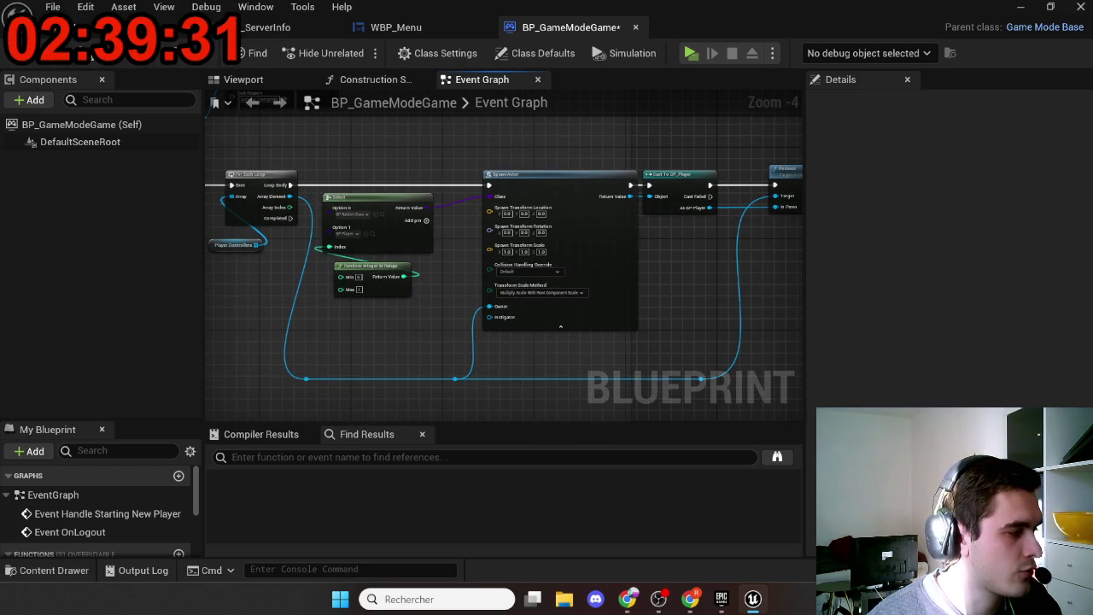
mouse_move(632, 360)
left_mouse_down()
mouse_move(583, 336)
mouse_move(734, 371)
left_mouse_up()
scroll(461, 325, "up", 4)
left_click_drag(430, 351, 486, 217)
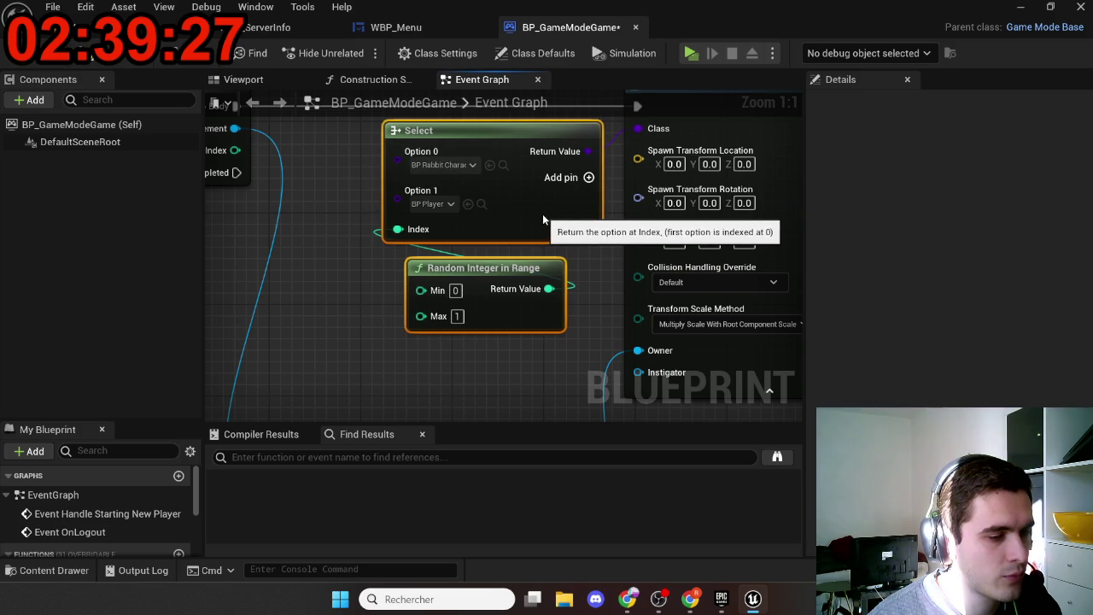
left_click(513, 359)
scroll(512, 359, "down", 3)
left_click_drag(610, 316, 486, 331)
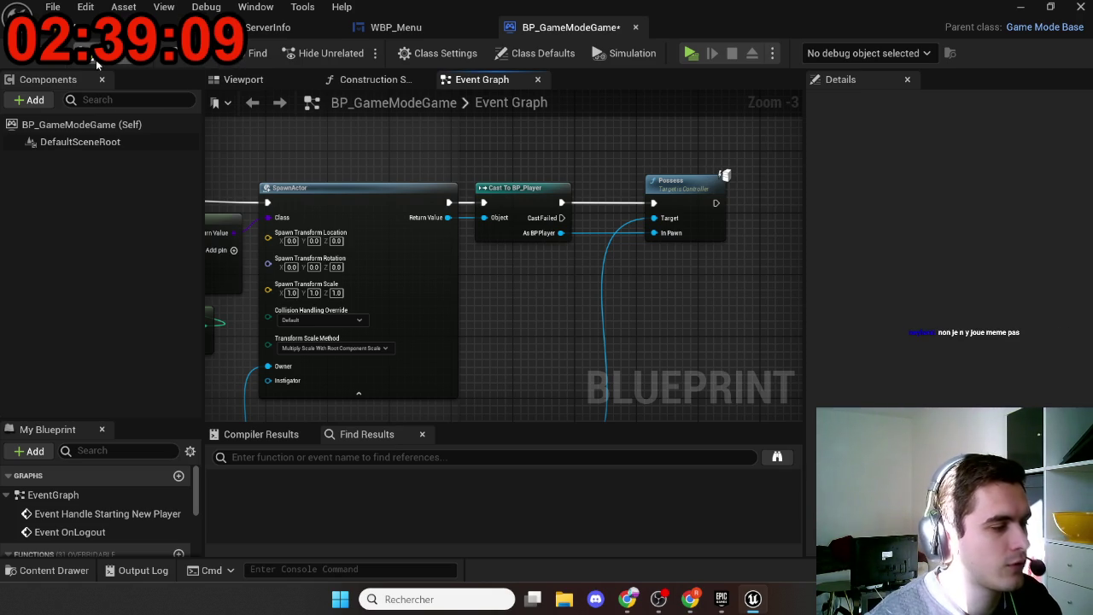
left_click(96, 58)
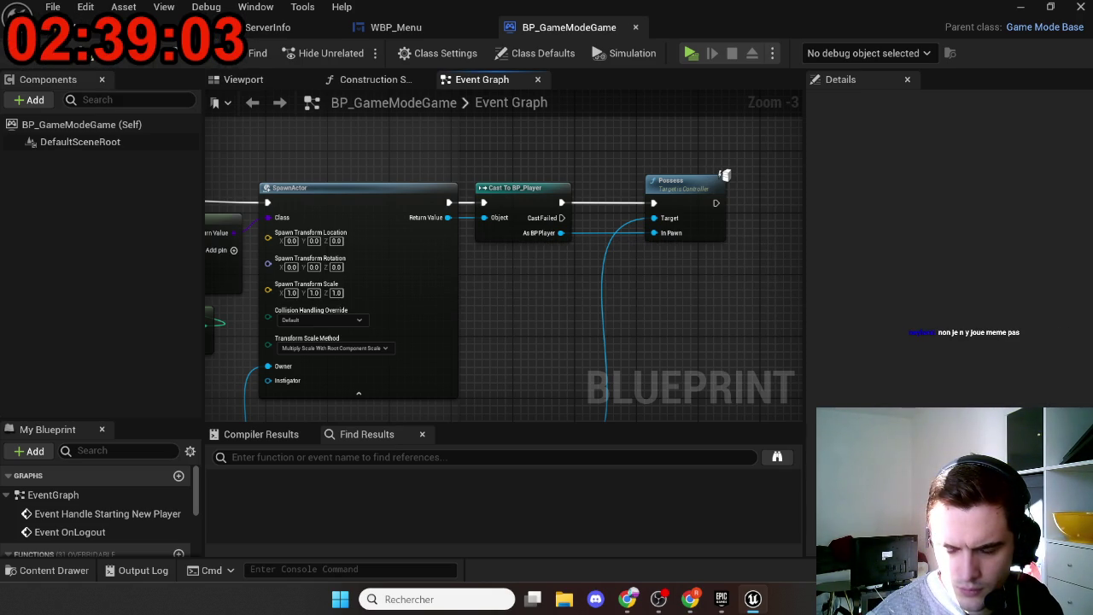
Step: Pan over the SpawnActor-to-Possess chain while switching between the editor and the web browser
left_click(690, 598)
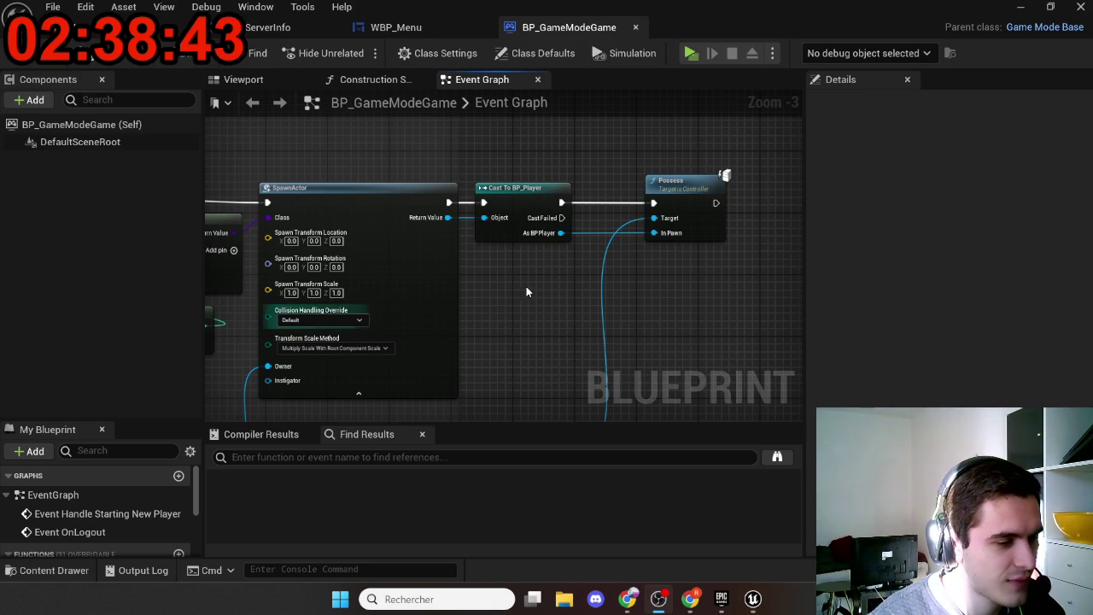
left_click_drag(526, 286, 510, 233)
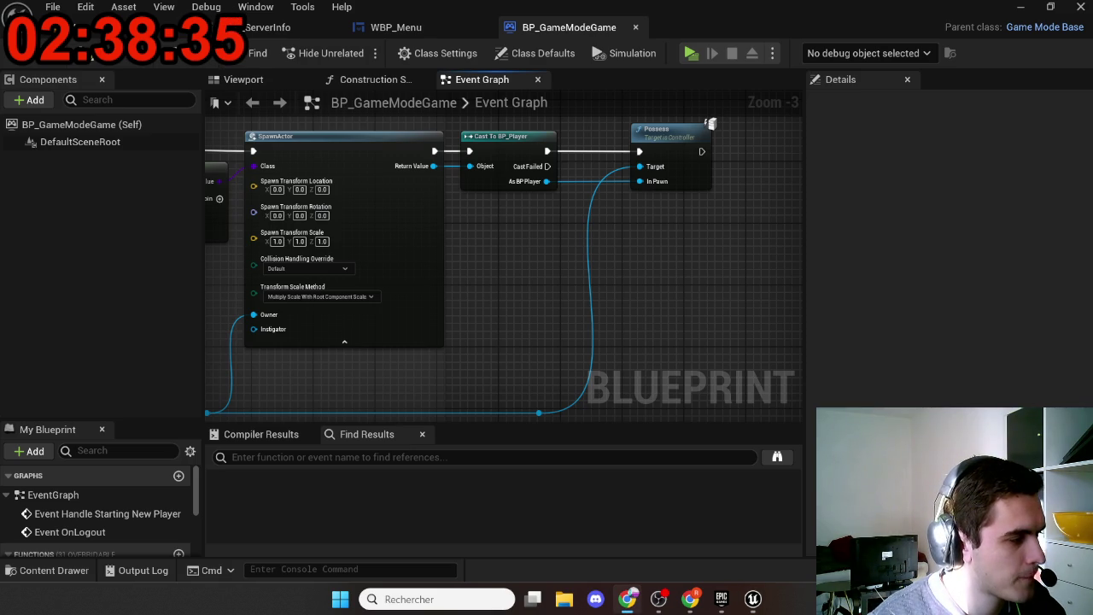
mouse_move(550, 337)
left_mouse_down()
mouse_move(446, 320)
mouse_move(423, 327)
left_mouse_up()
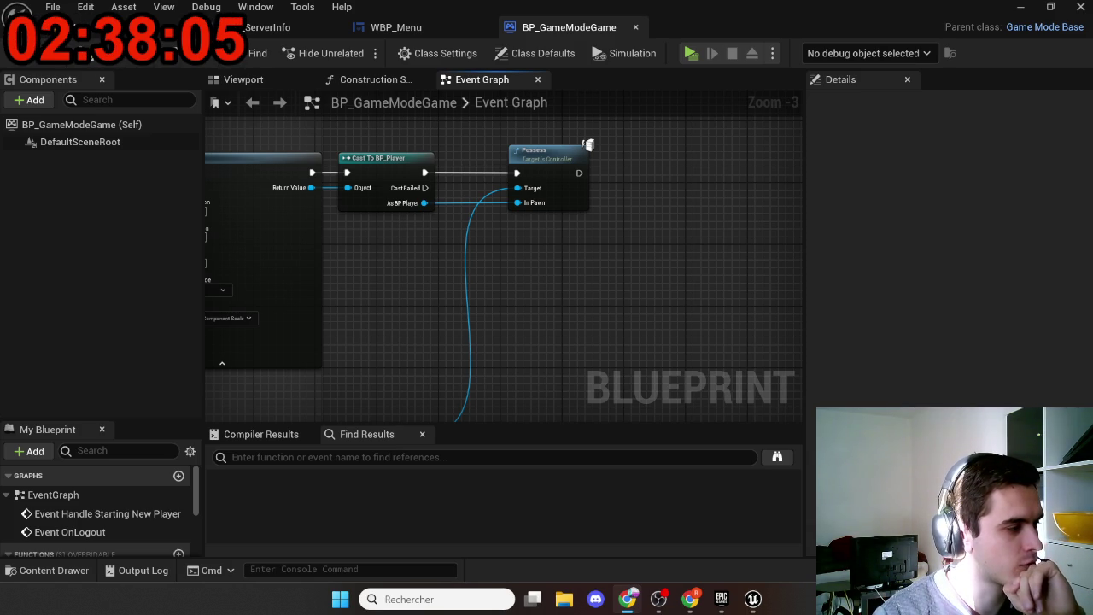
left_click_drag(330, 288, 536, 283)
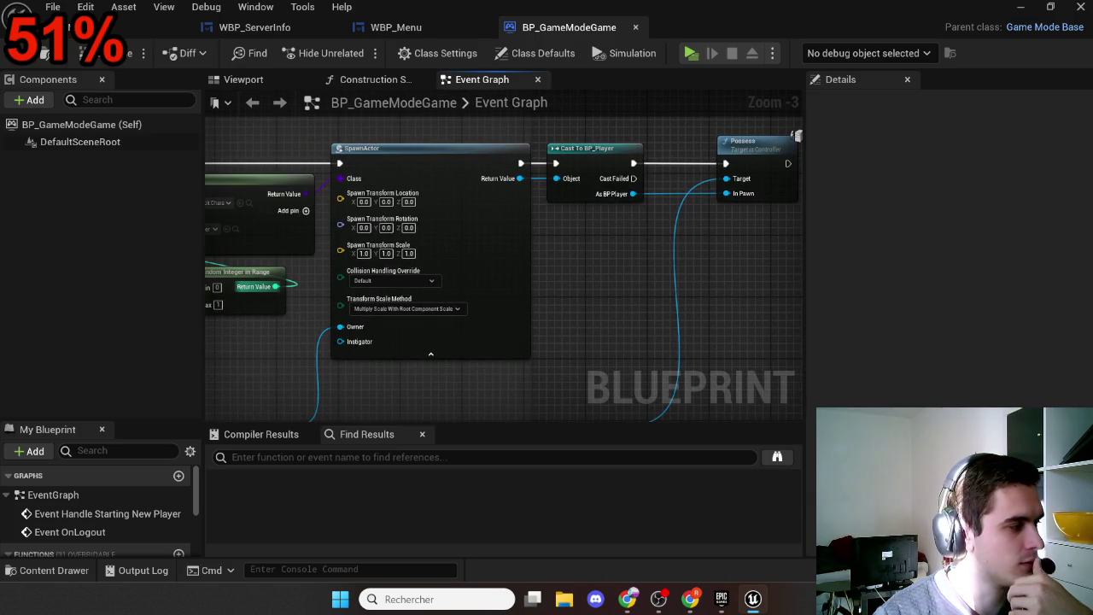
key("alt+Tab")
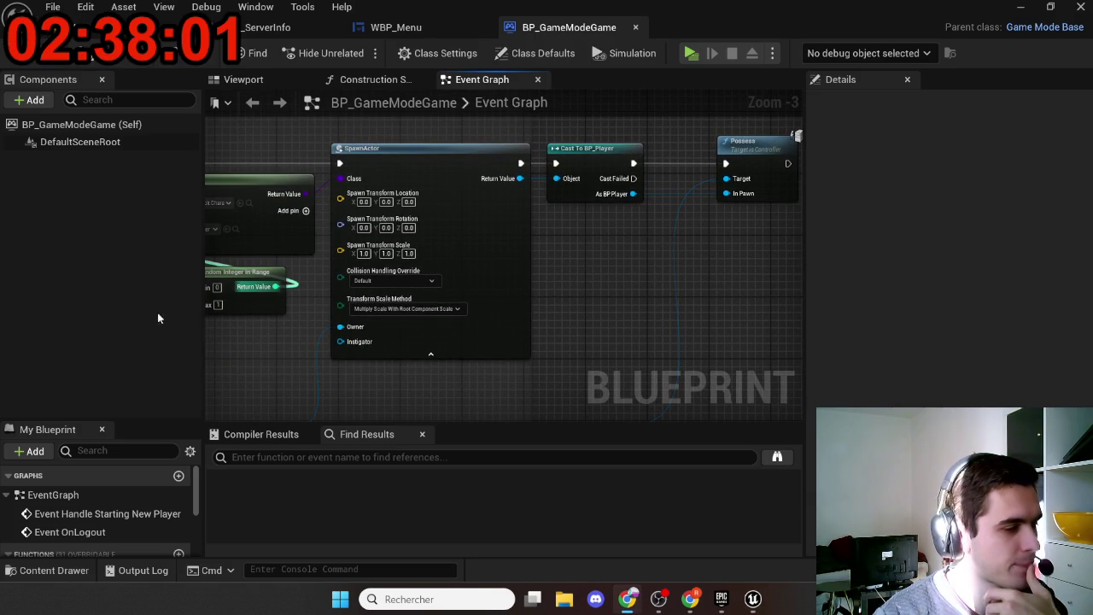
key("alt+Tab")
mouse_move(629, 305)
left_mouse_down()
mouse_move(589, 310)
mouse_move(696, 321)
left_mouse_up()
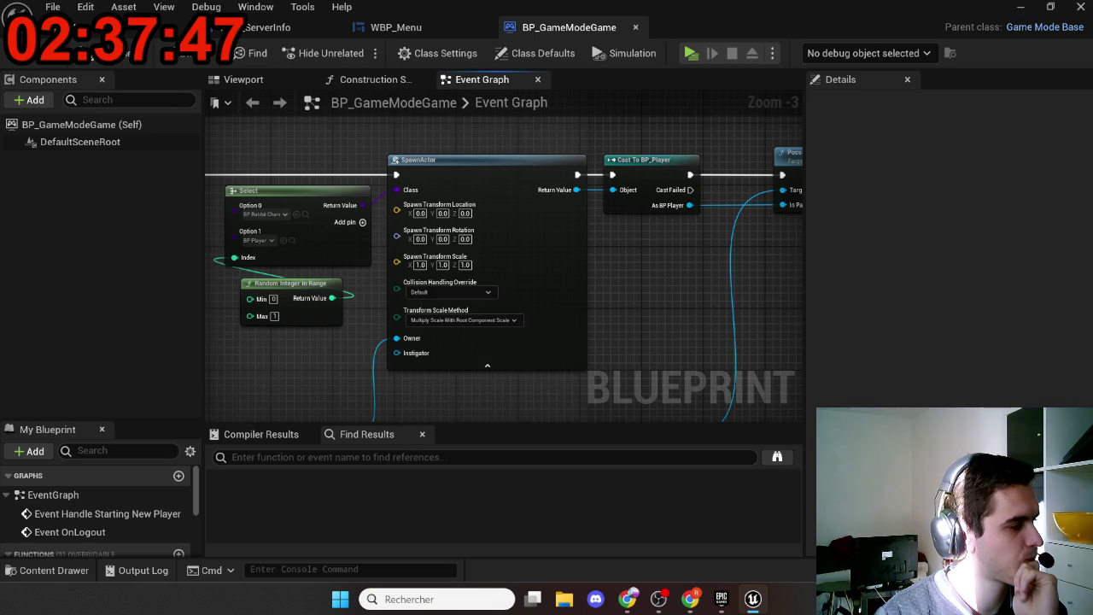
scroll(464, 353, "down", 2)
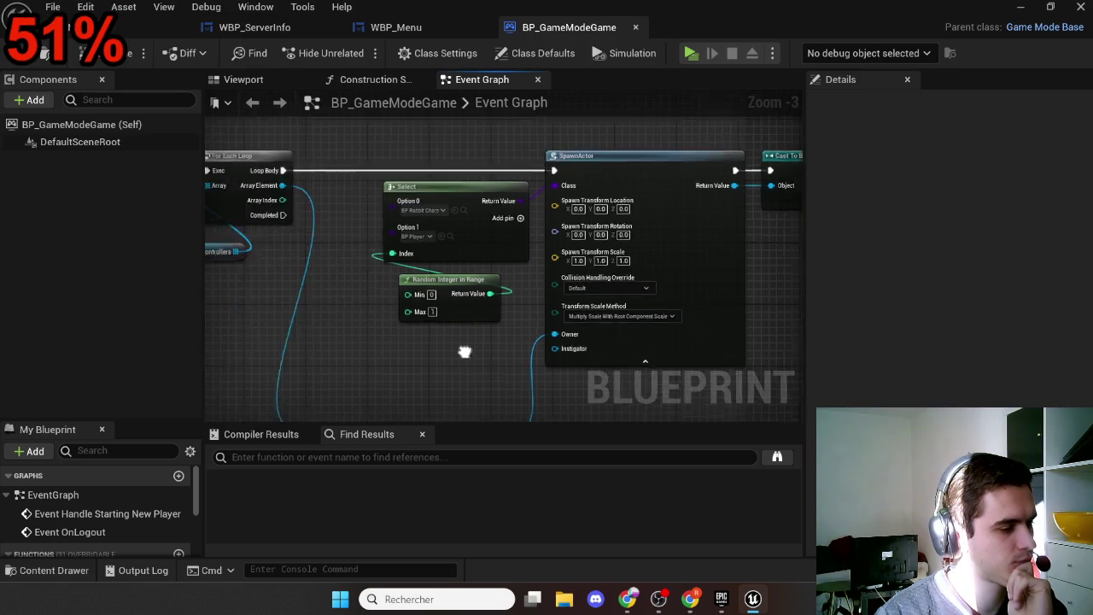
mouse_move(573, 317)
left_mouse_down()
mouse_move(731, 296)
mouse_move(568, 318)
mouse_move(560, 337)
left_mouse_up()
left_click_drag(287, 222, 478, 239)
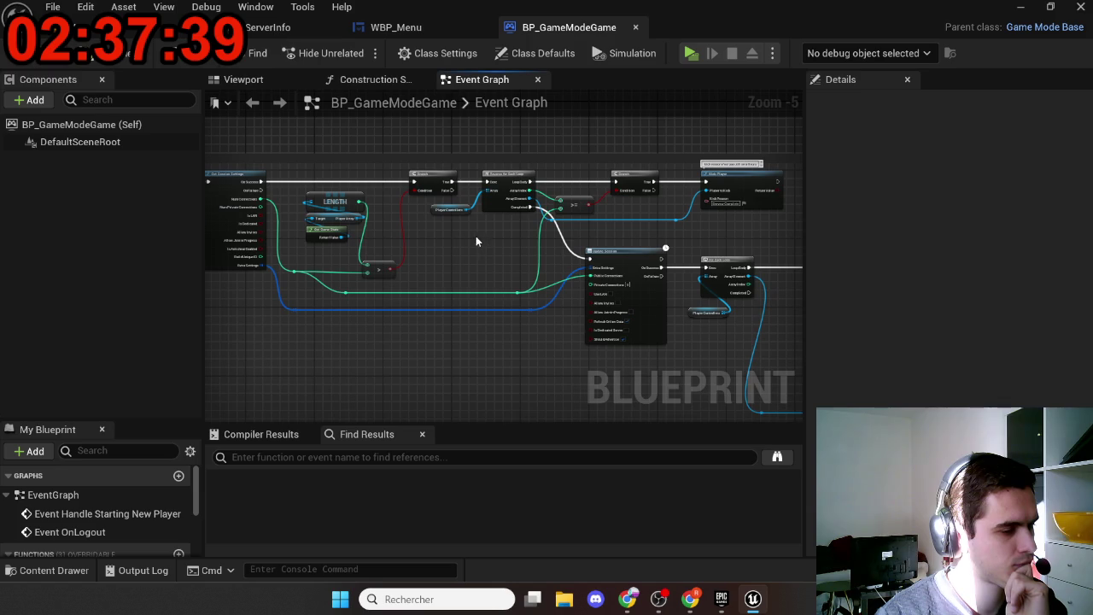
left_click(433, 208)
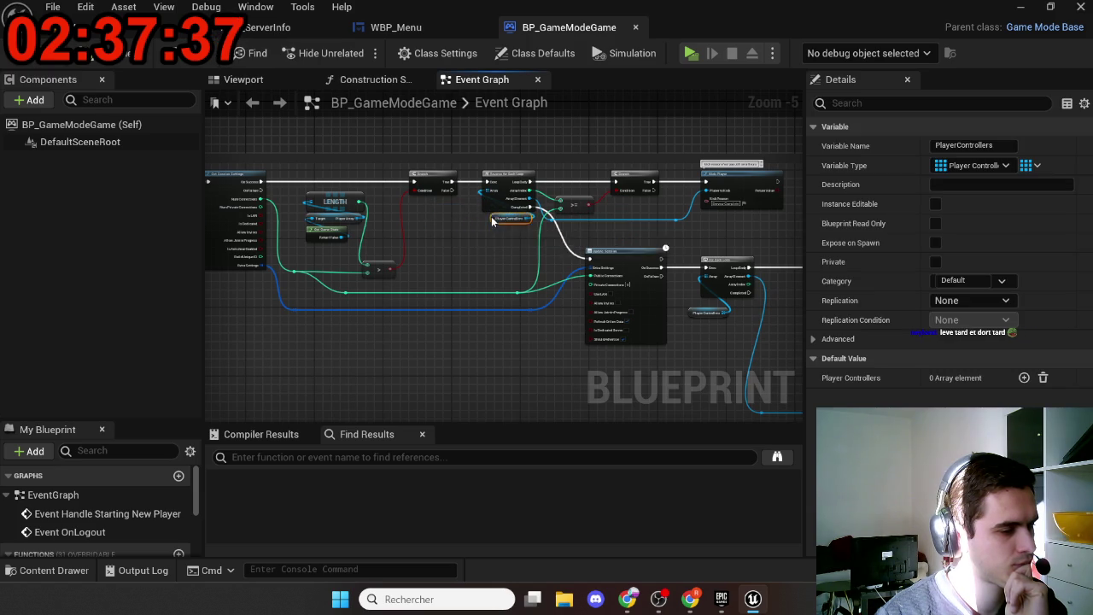
scroll(445, 248, "down", 2)
left_click_drag(445, 247, 423, 252)
left_click_drag(410, 338, 400, 324)
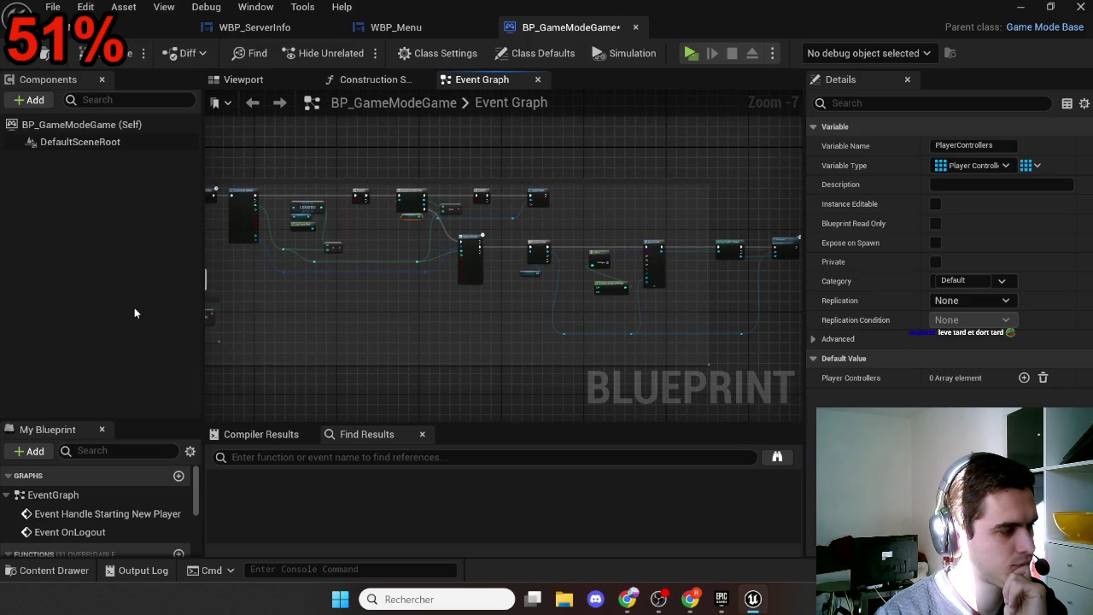
scroll(347, 320, "down", 1)
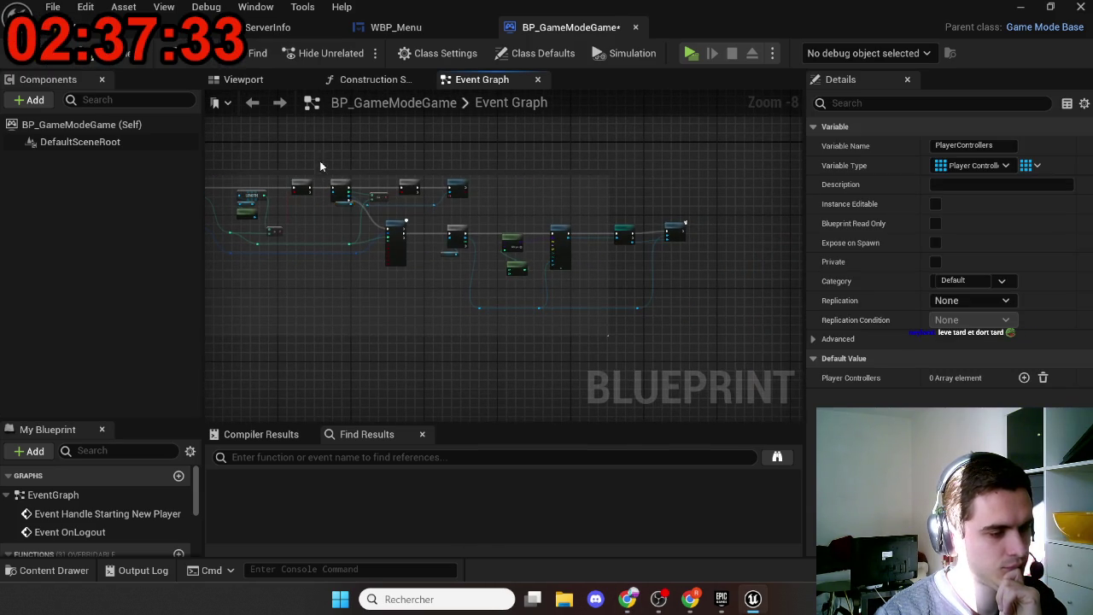
mouse_move(320, 160)
left_mouse_down()
mouse_move(656, 316)
mouse_move(689, 342)
left_mouse_up()
left_click(452, 309)
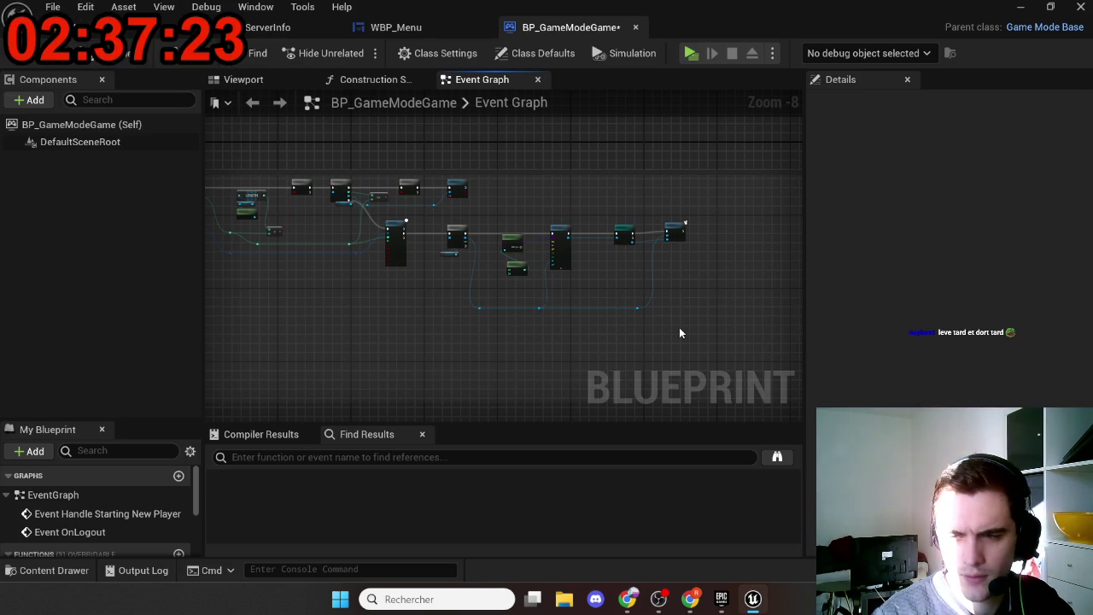
left_click_drag(663, 334, 651, 335)
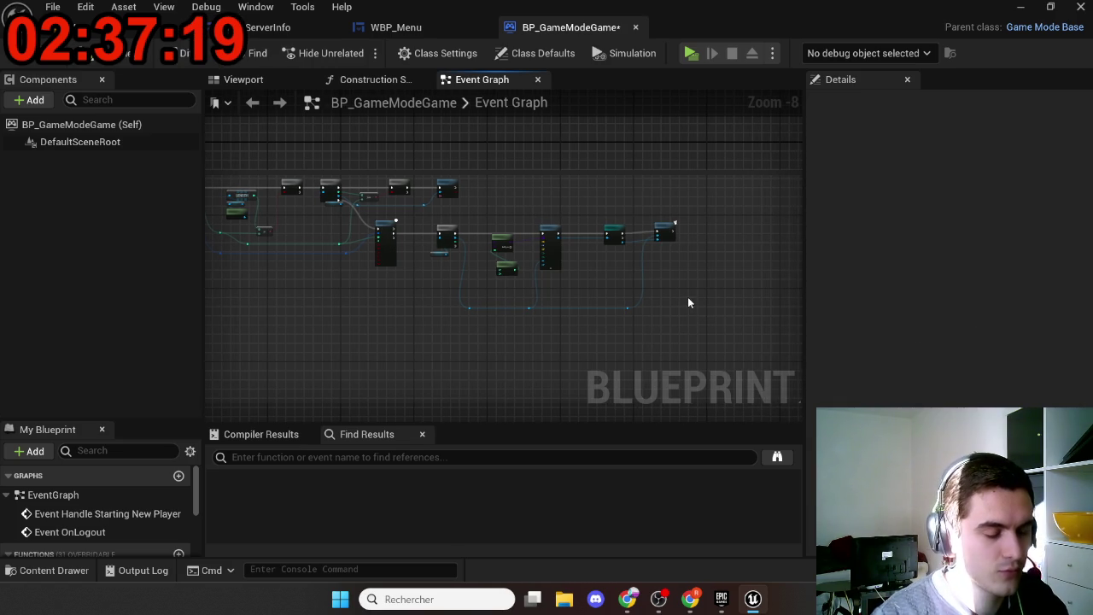
mouse_move(710, 321)
left_mouse_down()
mouse_move(575, 245)
mouse_move(338, 189)
left_mouse_up()
scroll(440, 277, "up", 7)
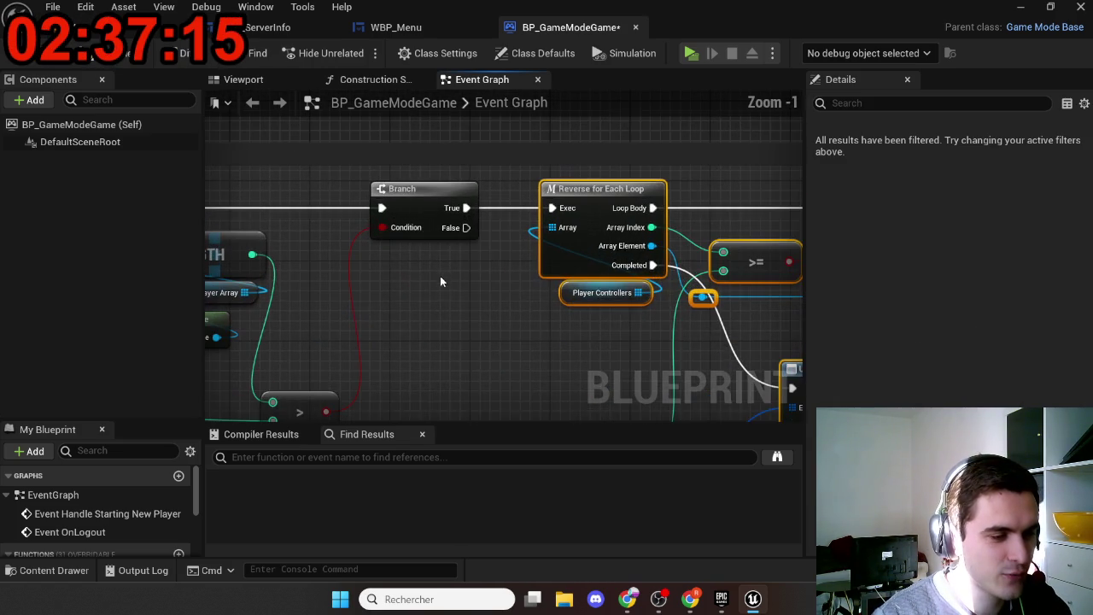
scroll(486, 308, "down", 8)
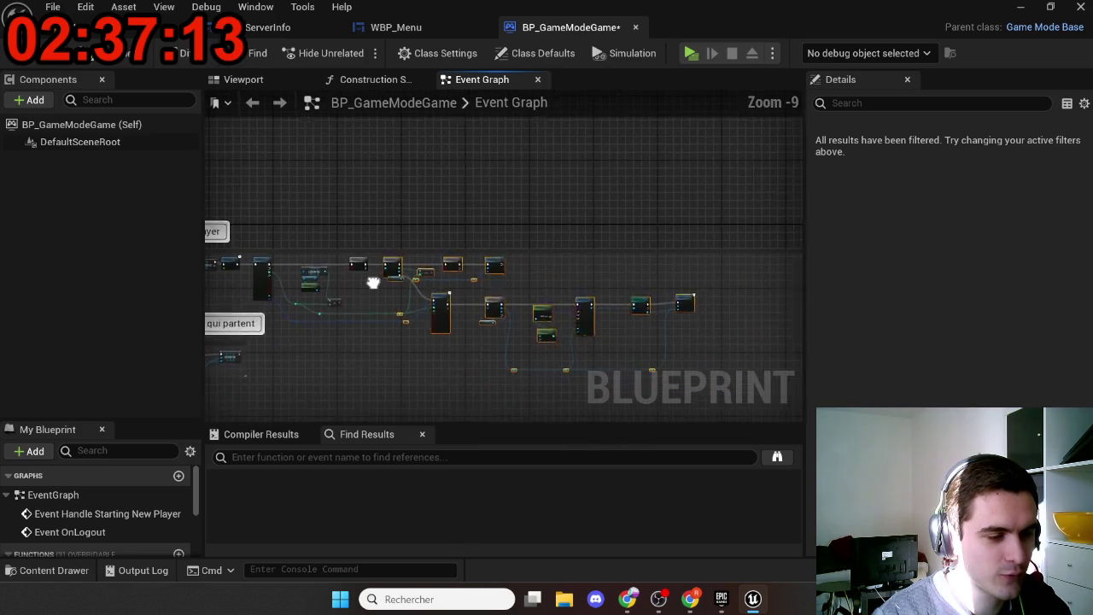
scroll(373, 283, "up", 9)
scroll(375, 273, "down", 2)
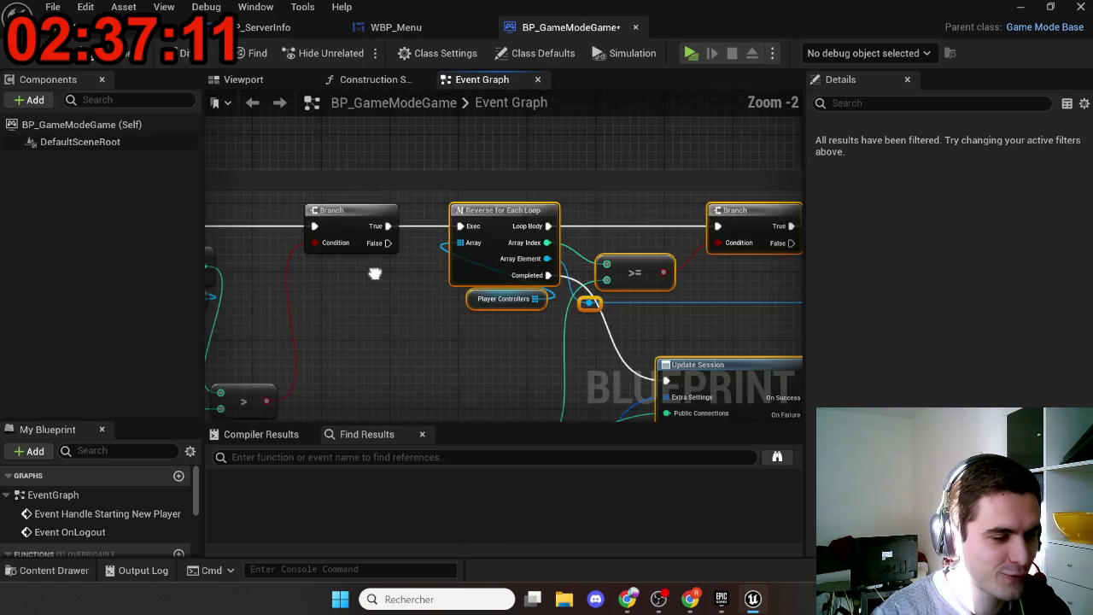
scroll(320, 241, "down", 7)
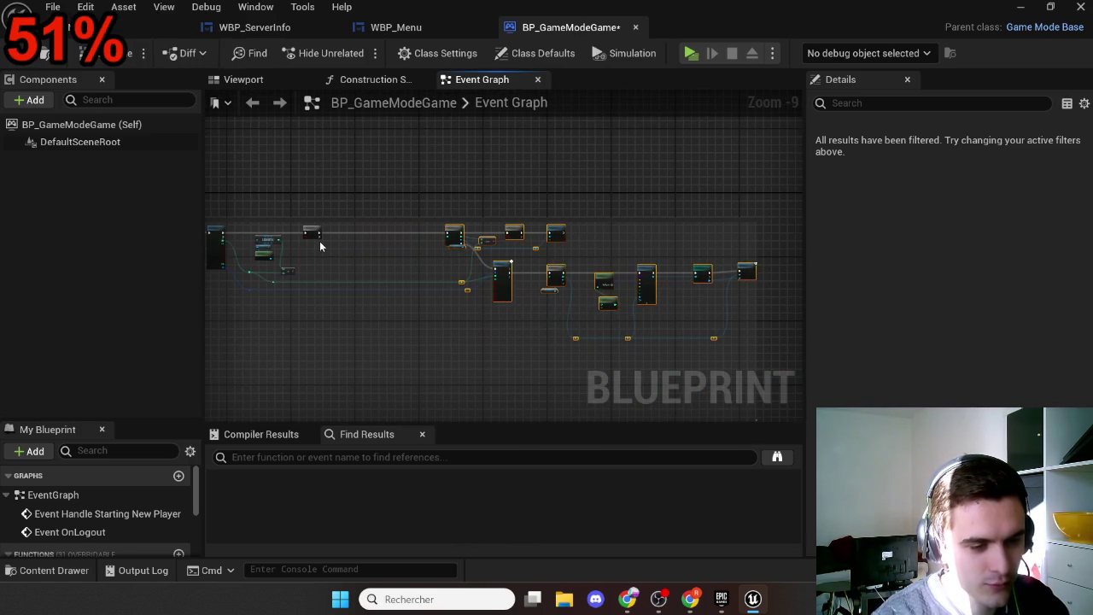
left_click(337, 271)
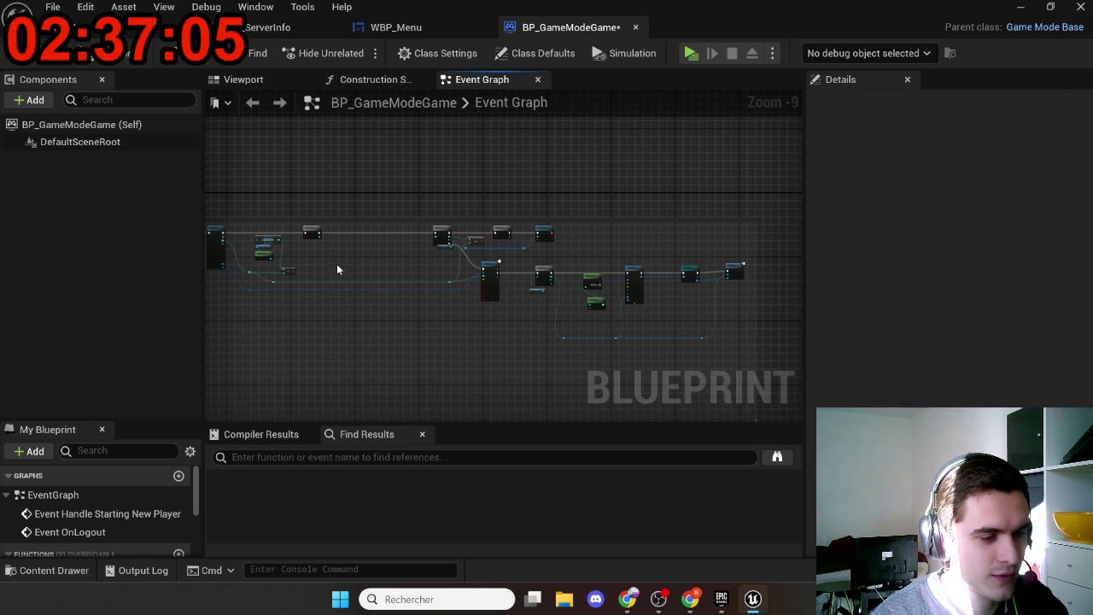
scroll(336, 270, "up", 5)
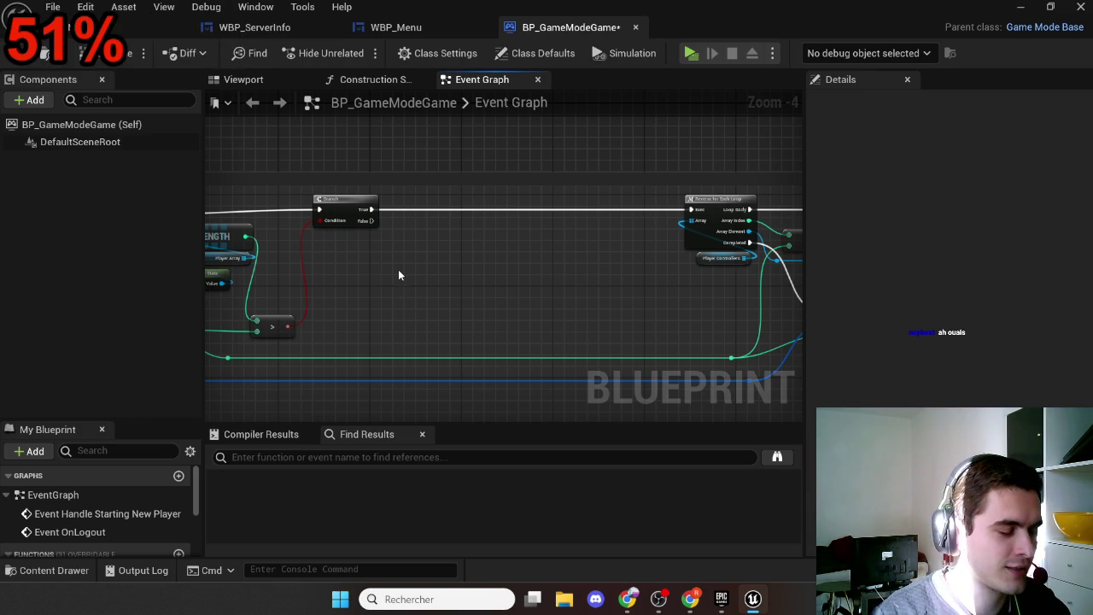
scroll(398, 269, "up", 1)
mouse_move(397, 269)
left_mouse_down()
mouse_move(601, 293)
mouse_move(402, 317)
left_mouse_up()
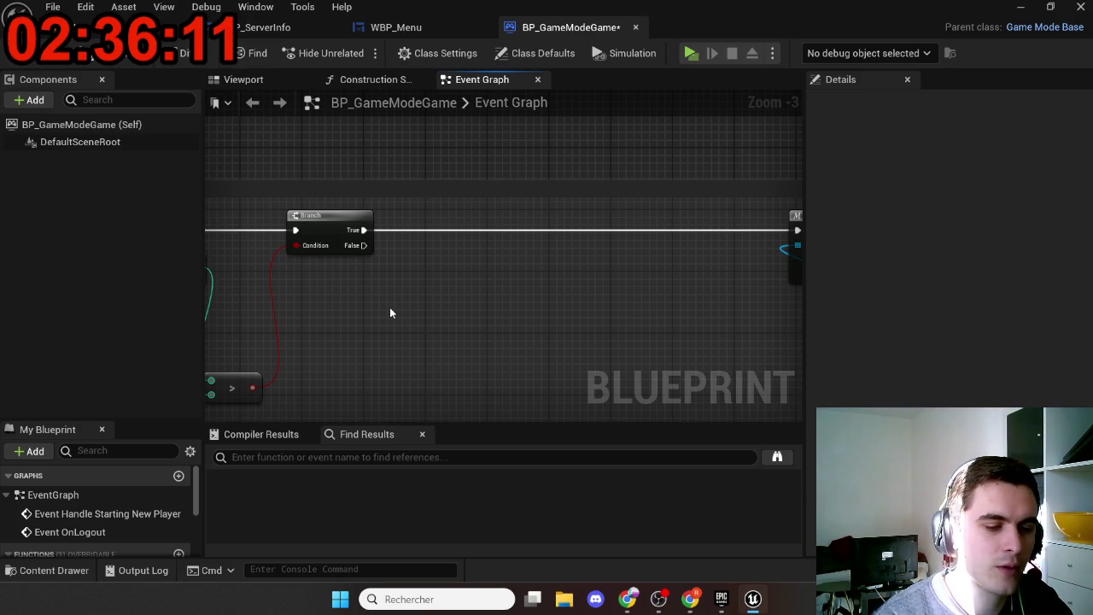
left_click_drag(486, 318, 380, 318)
scroll(380, 318, "down", 4)
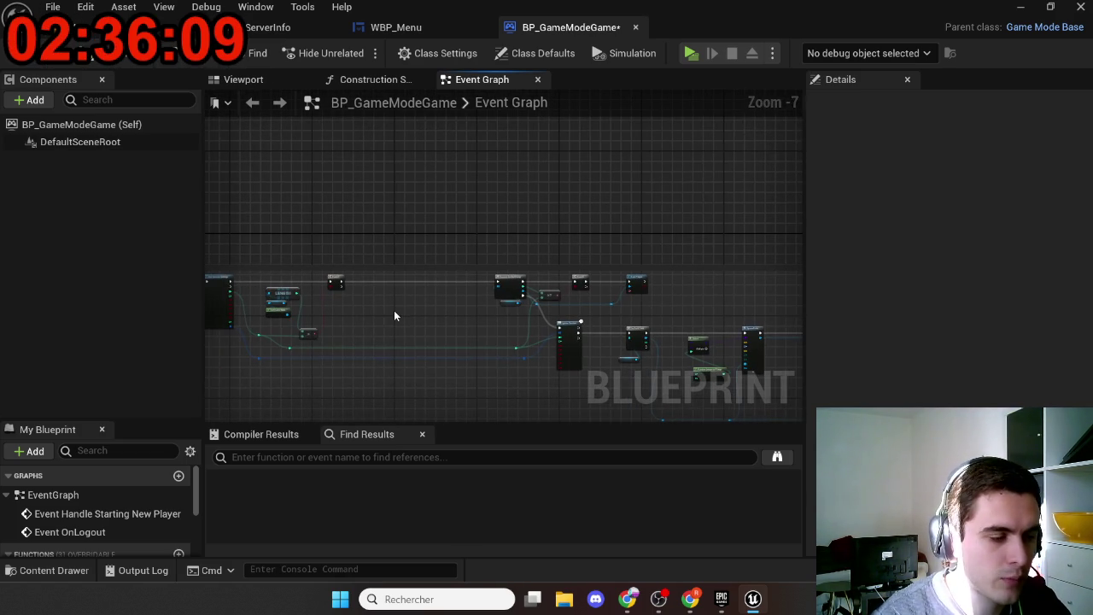
scroll(675, 370, "up", 2)
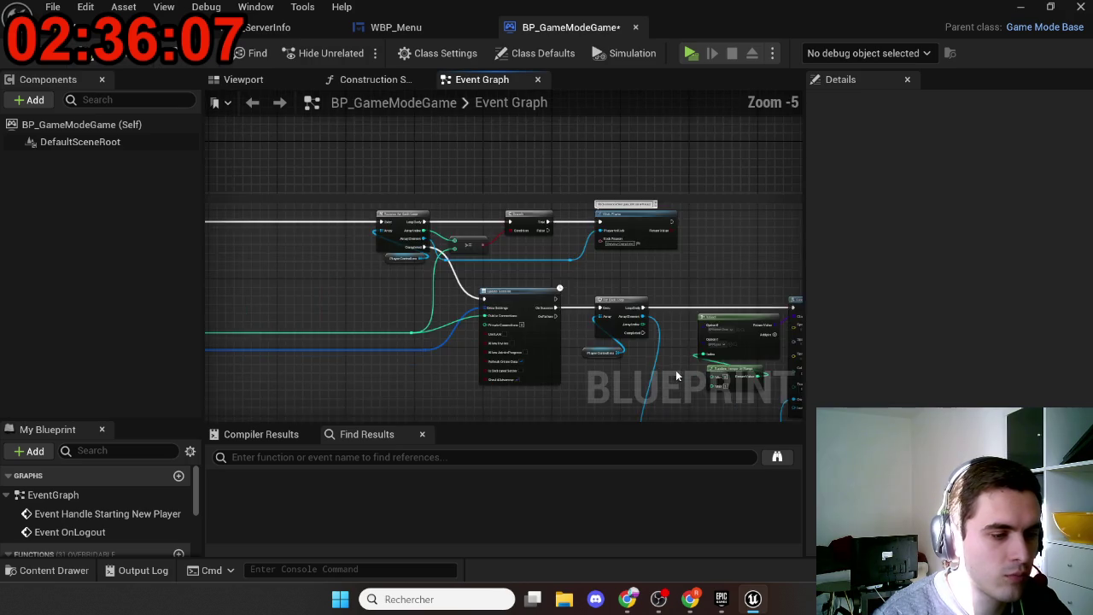
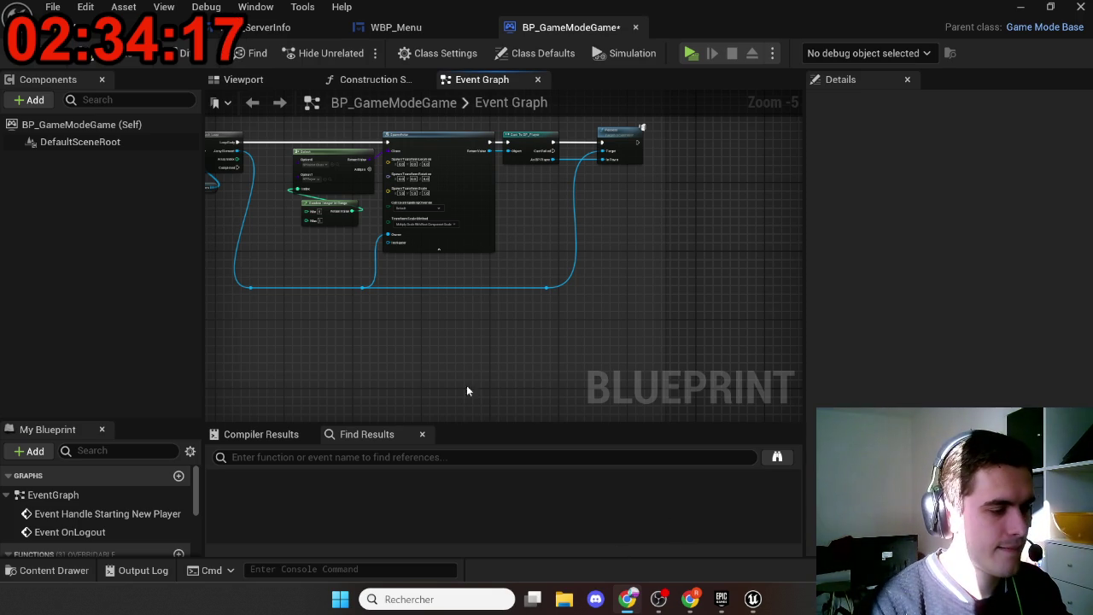
Step: Duplicate the LENGTH and Get Game State nodes and add an == node off the copied LENGTH
scroll(563, 332, "down", 3)
scroll(388, 180, "up", 7)
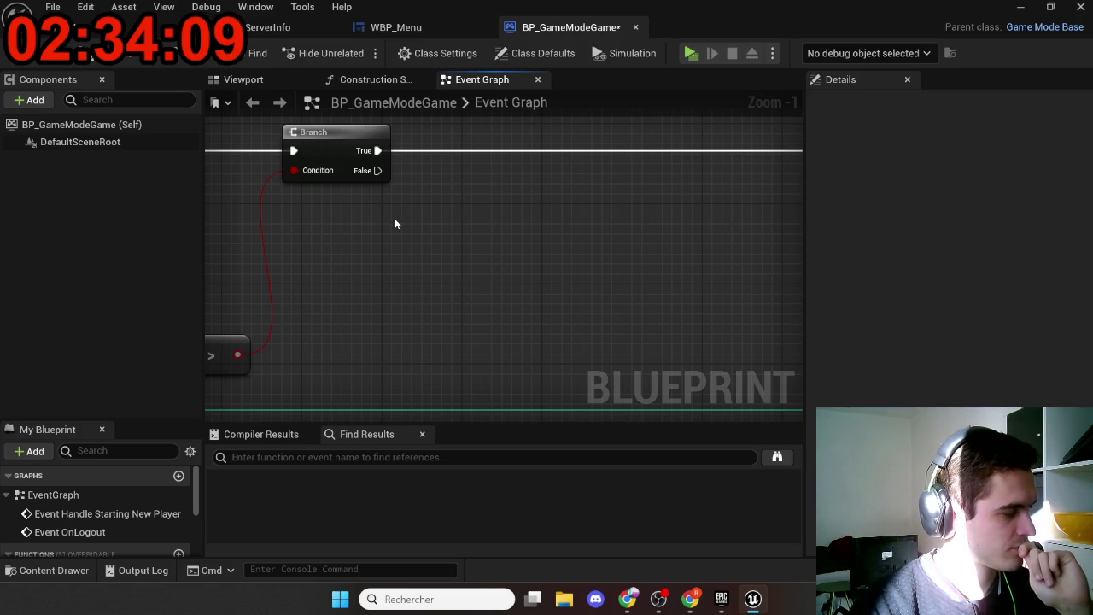
mouse_move(353, 285)
left_mouse_down()
mouse_move(589, 193)
mouse_move(617, 278)
mouse_move(577, 283)
mouse_move(637, 332)
mouse_move(649, 325)
left_mouse_up()
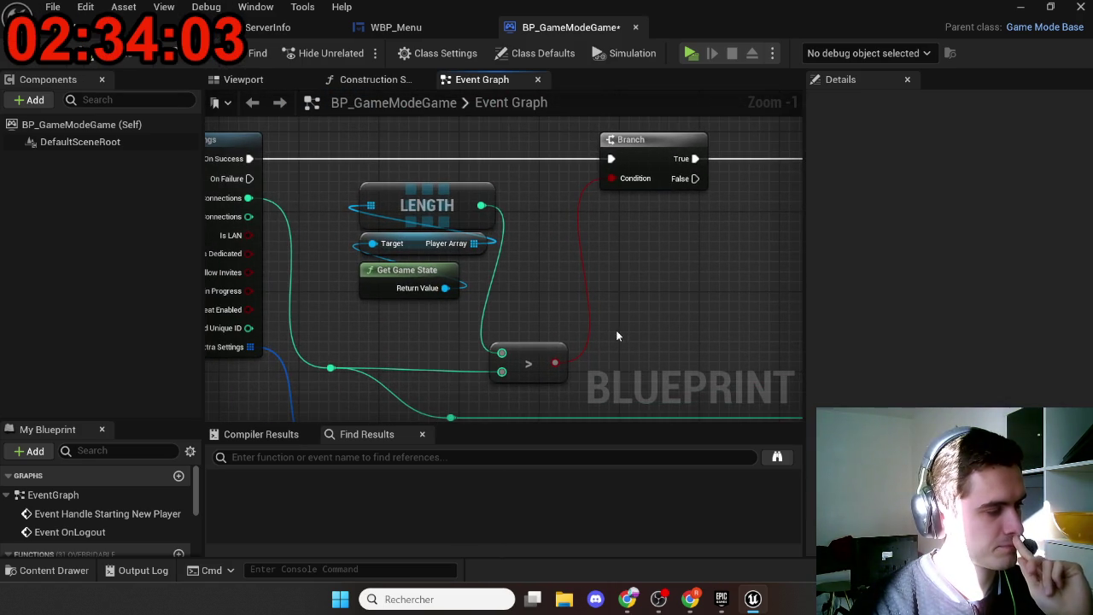
mouse_move(400, 322)
left_mouse_down()
mouse_move(444, 207)
mouse_move(268, 164)
left_mouse_up()
key("ctrl+c")
key("ctrl+v")
left_click_drag(604, 262, 692, 344)
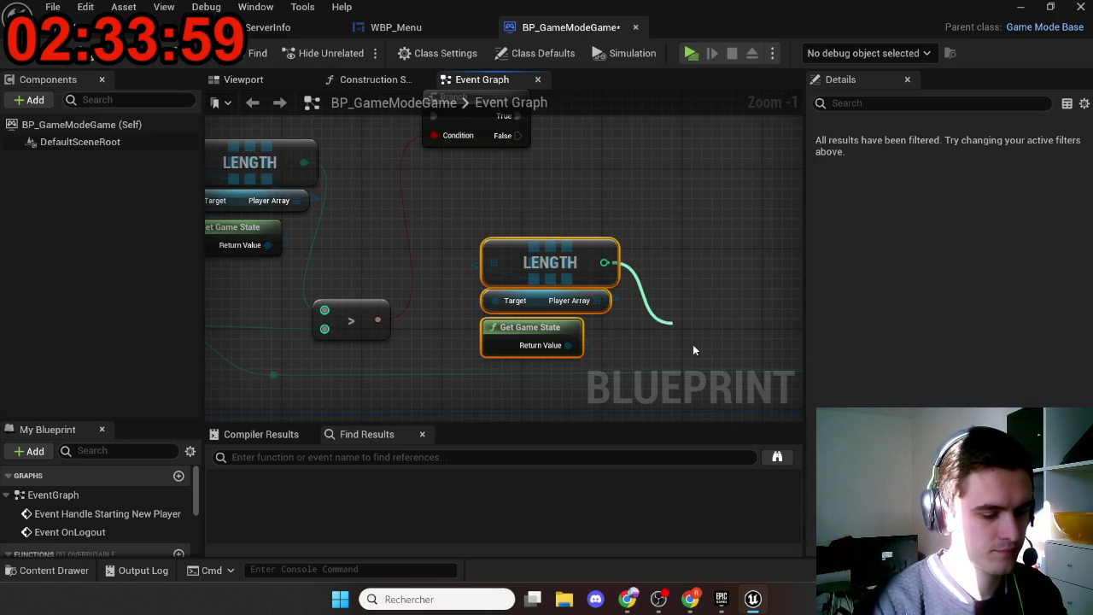
type("==")
key("Return")
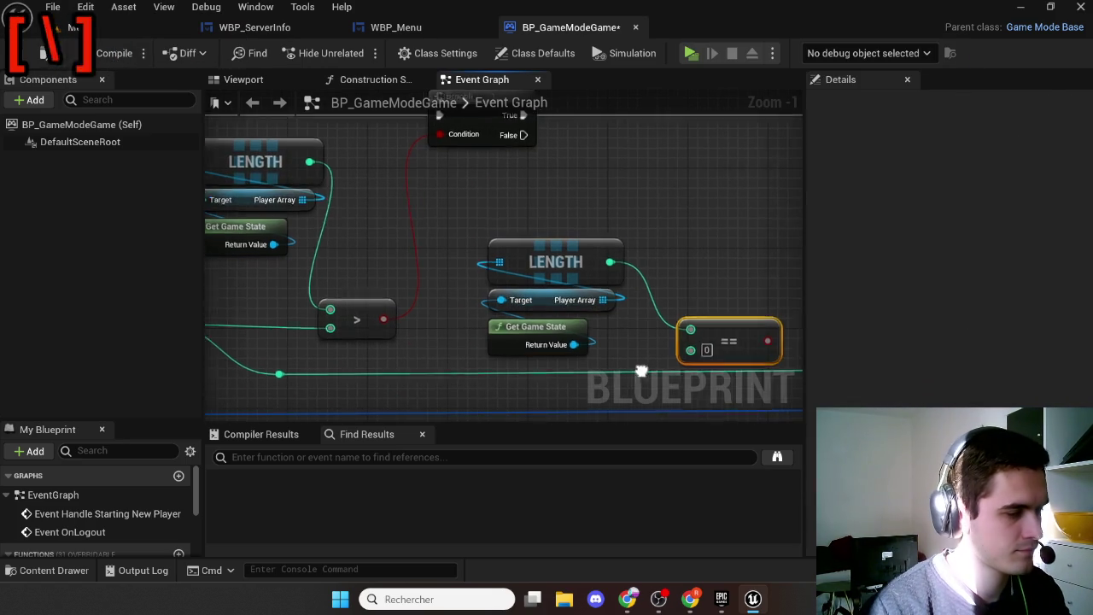
Step: Route the session's Num Connections through a reroute point into the == node's second input
mouse_move(641, 370)
left_mouse_down()
mouse_move(712, 368)
mouse_move(476, 276)
mouse_move(688, 307)
mouse_move(803, 307)
left_mouse_up()
scroll(476, 275, "down", 1)
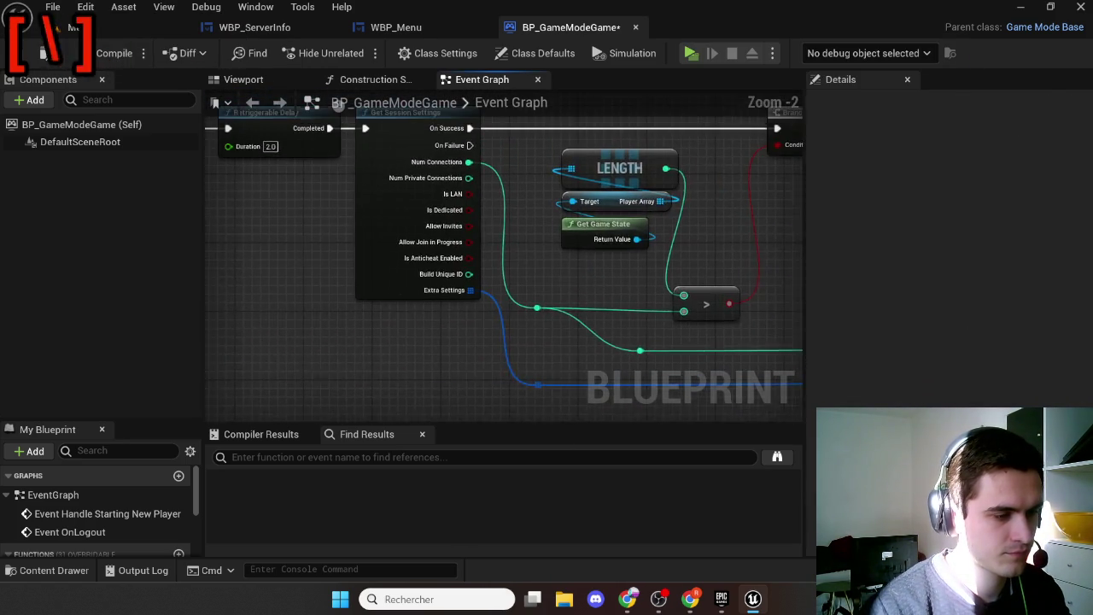
left_click_drag(573, 268, 339, 285)
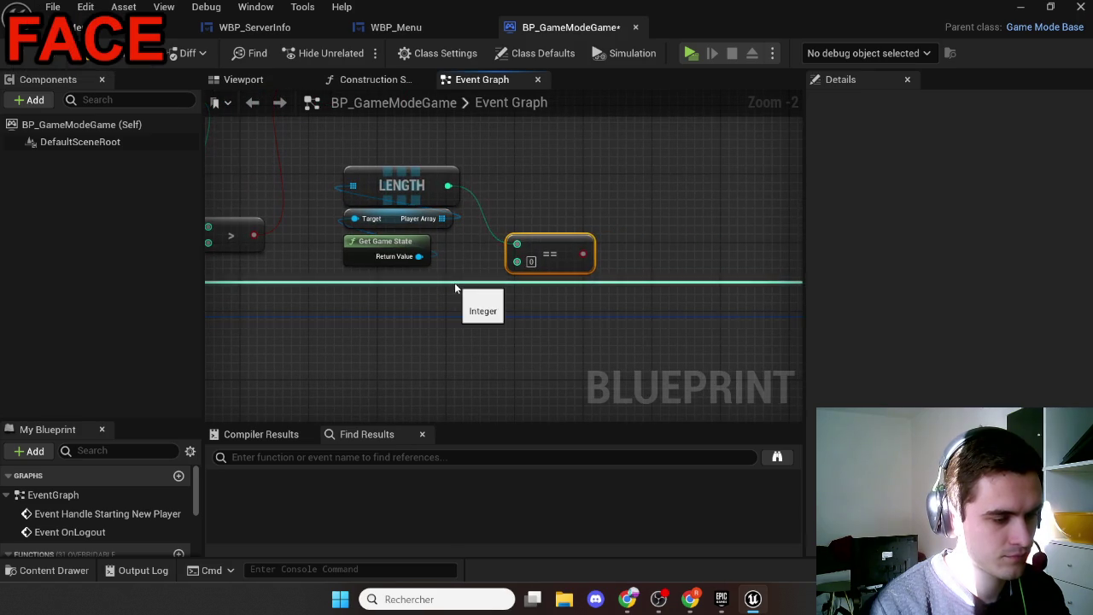
double_click(453, 283)
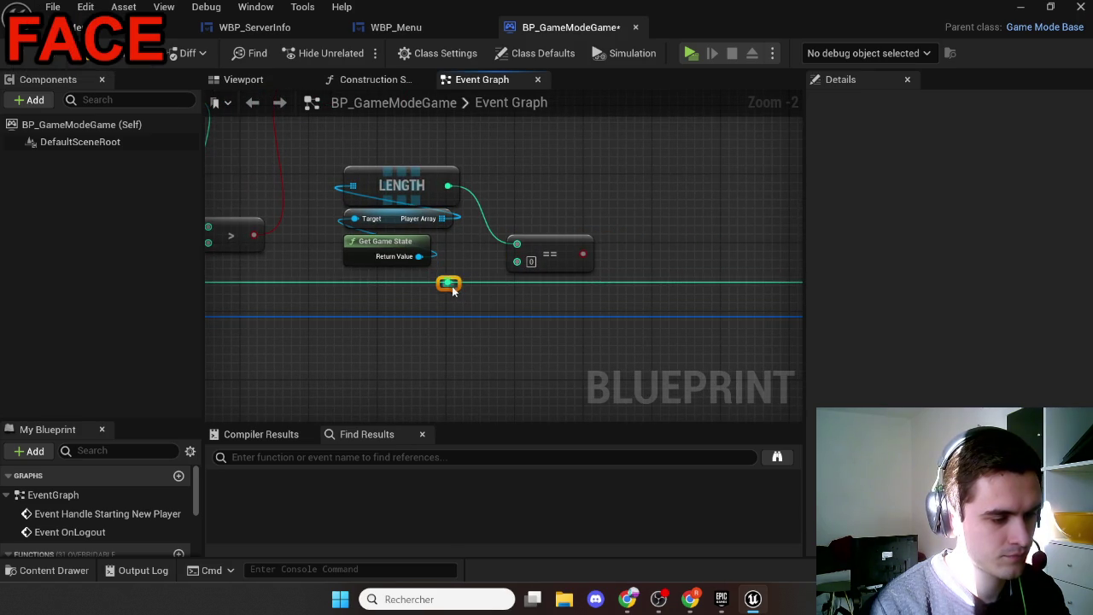
mouse_move(448, 283)
left_mouse_down()
mouse_move(518, 262)
mouse_move(534, 240)
mouse_move(665, 309)
mouse_move(636, 324)
mouse_move(629, 222)
mouse_move(475, 166)
mouse_move(218, 111)
mouse_move(353, 177)
mouse_move(533, 231)
mouse_move(786, 239)
mouse_move(739, 242)
mouse_move(775, 231)
mouse_move(693, 228)
mouse_move(705, 225)
left_mouse_up()
Step: Add a Branch on the == result, fed from the first Branch's False, with True to Update Session
type("bra")
key("Return")
mouse_move(555, 244)
left_mouse_down()
mouse_move(541, 262)
mouse_move(785, 249)
left_mouse_up()
left_click_drag(641, 271, 787, 259)
left_click_drag(682, 213, 580, 295)
left_click_drag(557, 240, 609, 292)
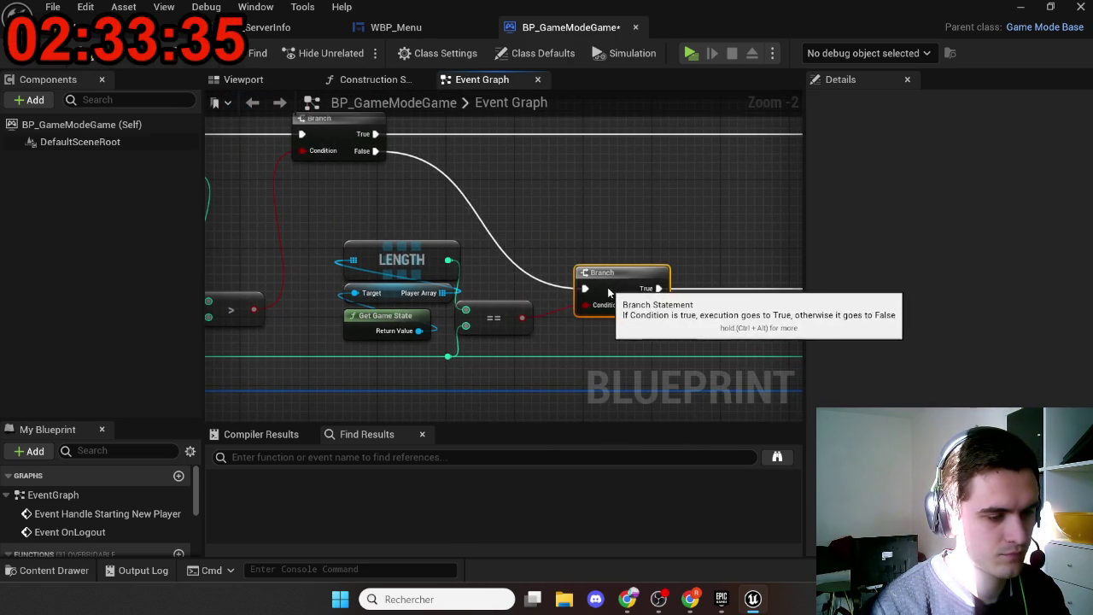
left_click_drag(659, 245, 395, 212)
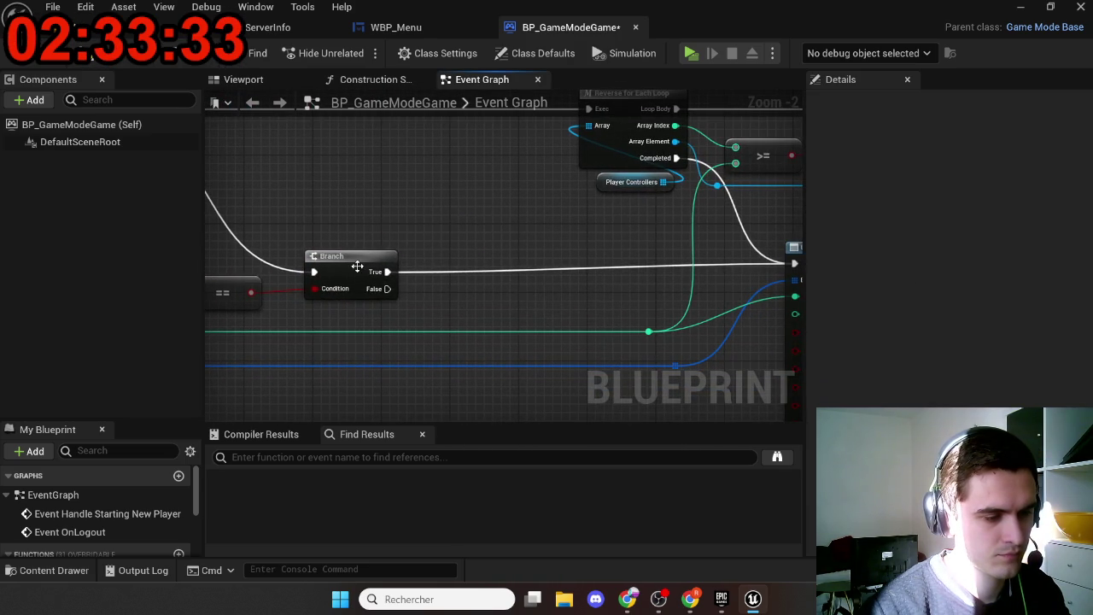
left_click_drag(461, 222, 693, 239)
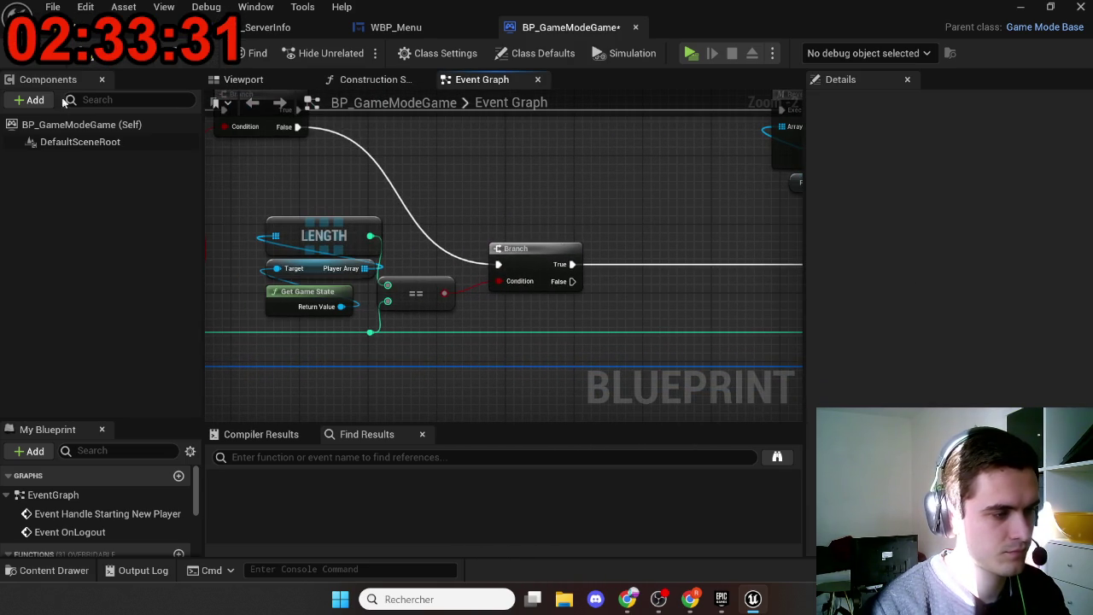
Step: Save BP_GameModeGame, confirm three players in the Play options, and launch in new editor windows
left_click(107, 53)
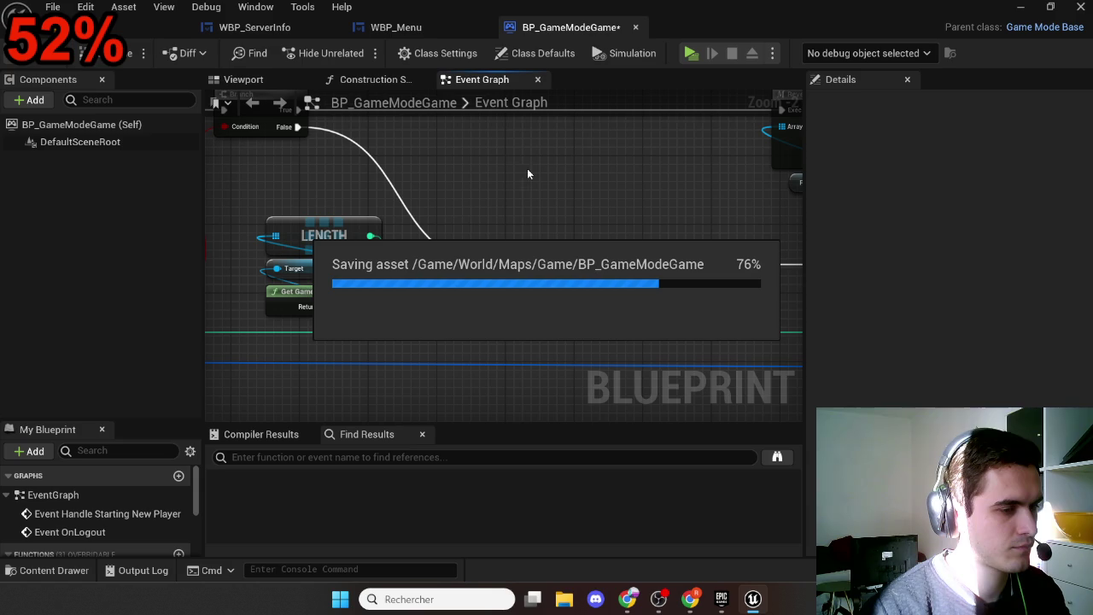
left_click(771, 57)
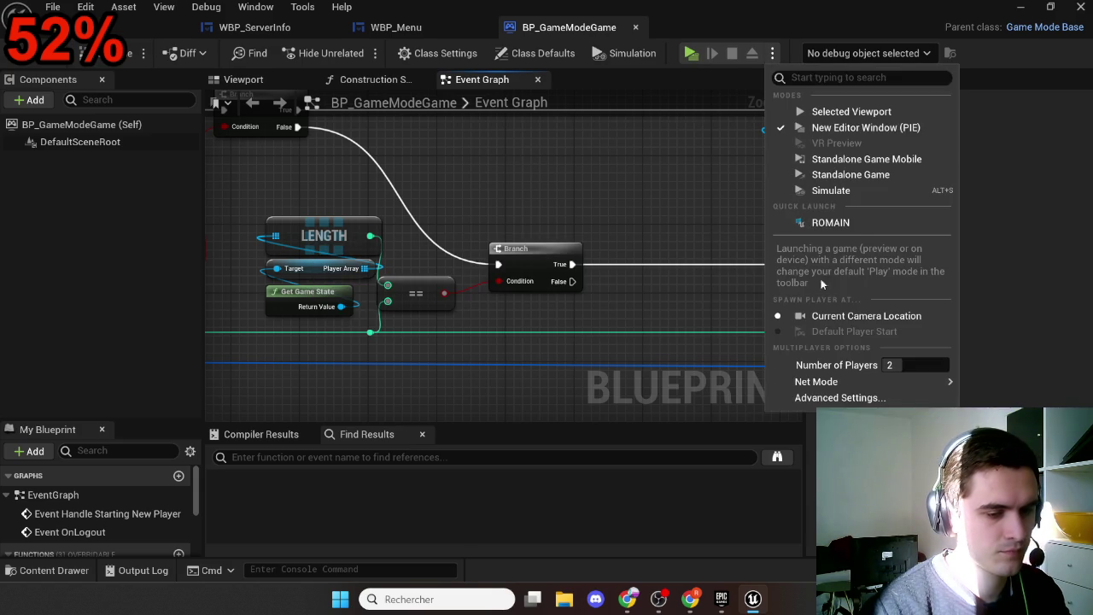
mouse_move(832, 378)
left_click(969, 386)
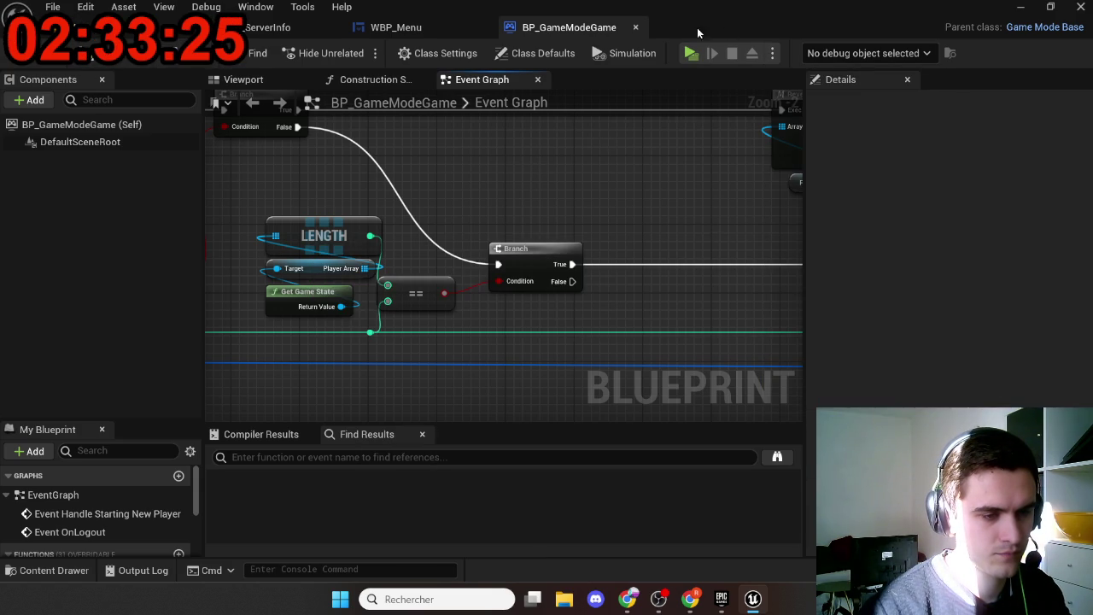
left_click(772, 52)
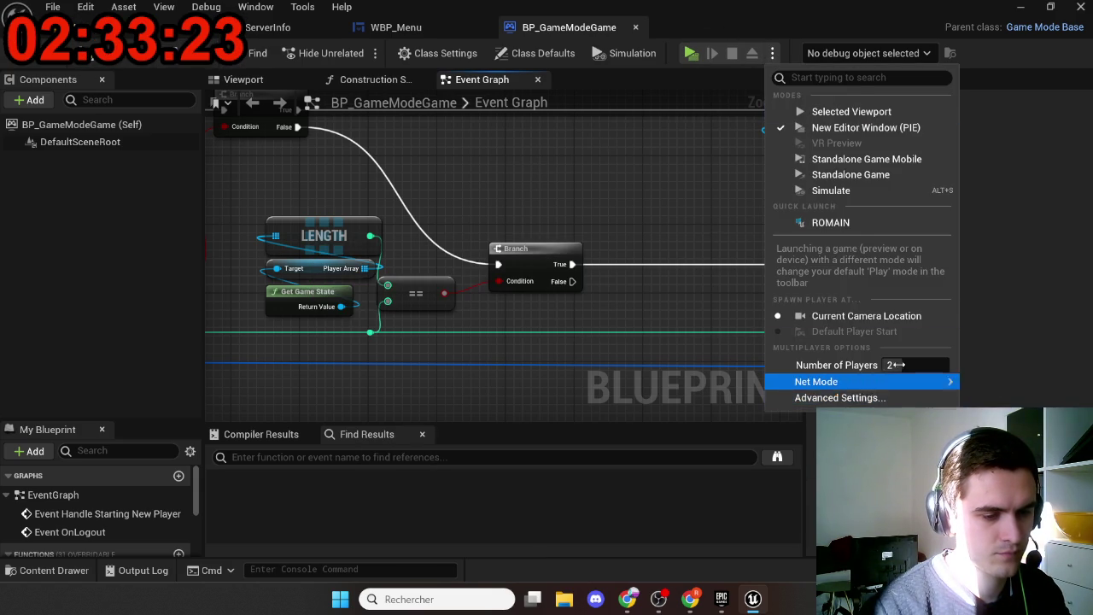
left_click(689, 53)
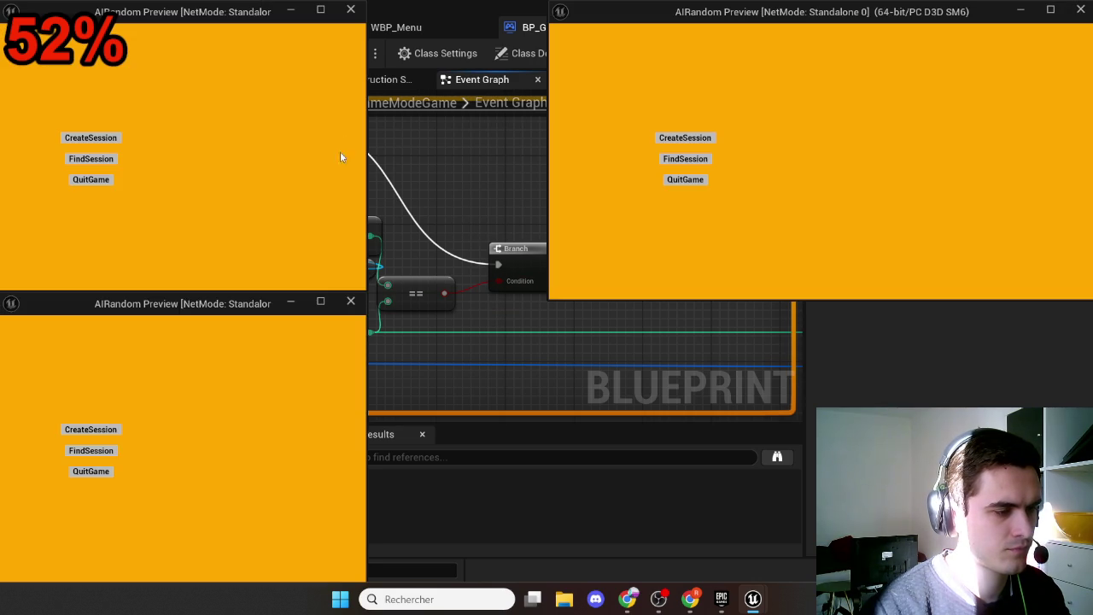
Step: Host with CreateSession in one window, join via FindSession from the lower window, check spawns, then stop PIE
left_click(112, 138)
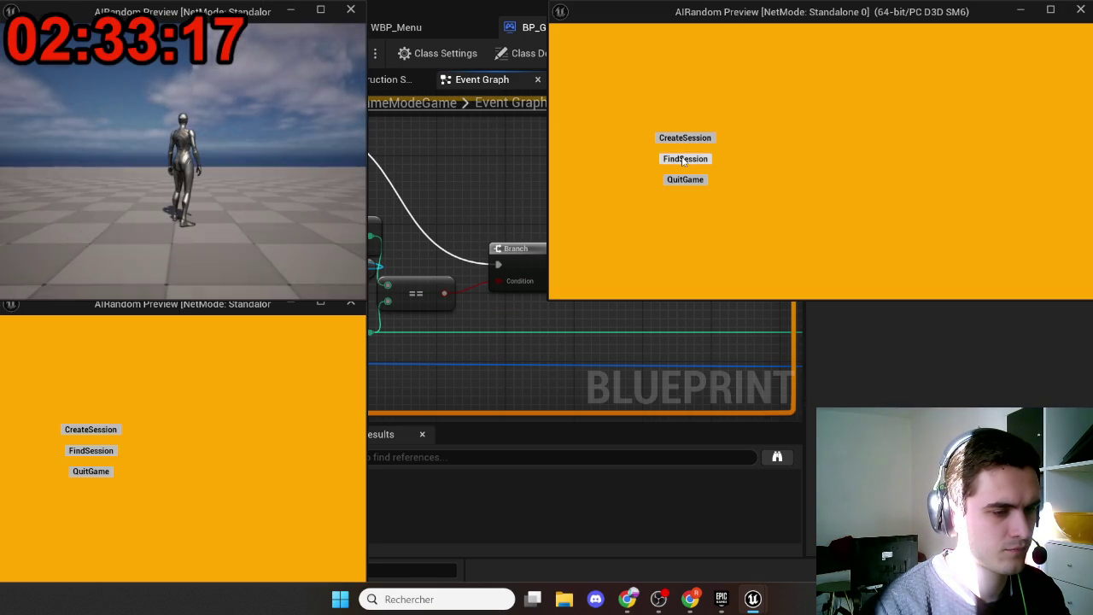
left_click(90, 450)
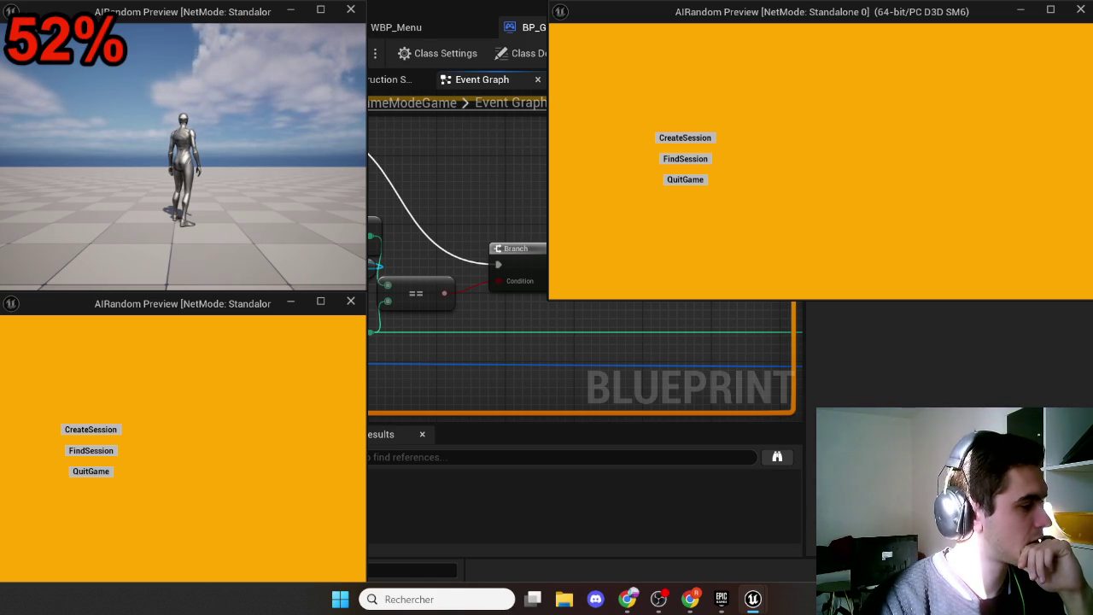
key("alt+Tab")
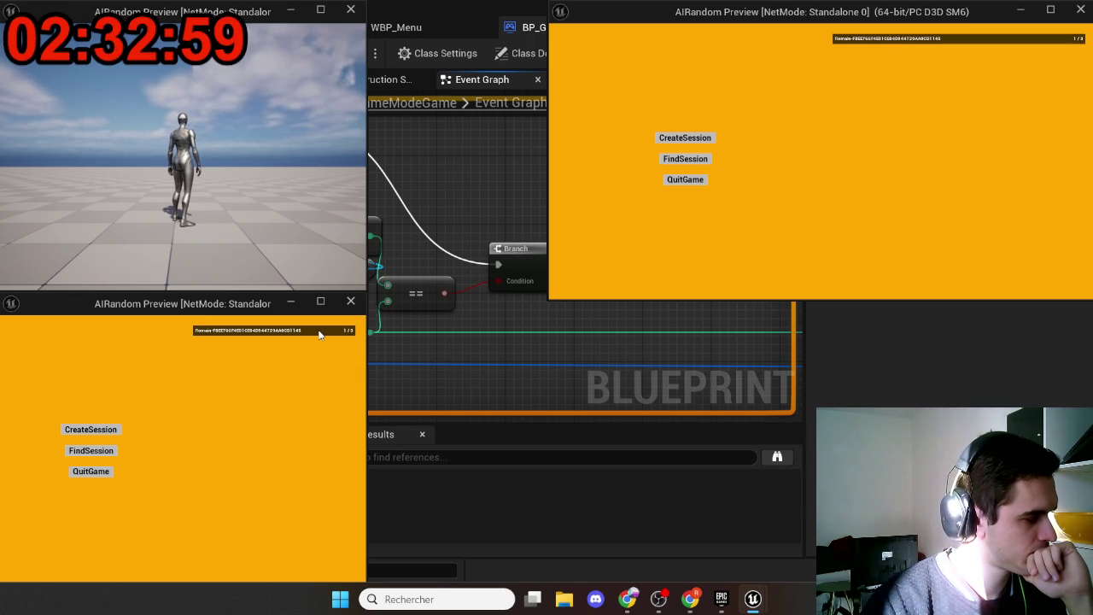
key("alt+Tab")
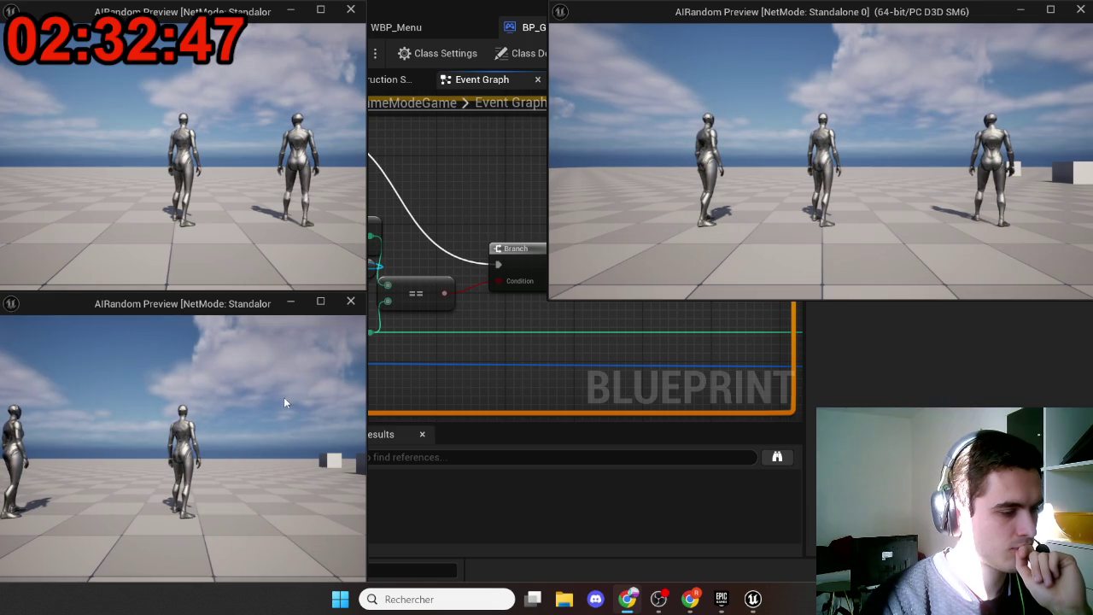
left_click(748, 180)
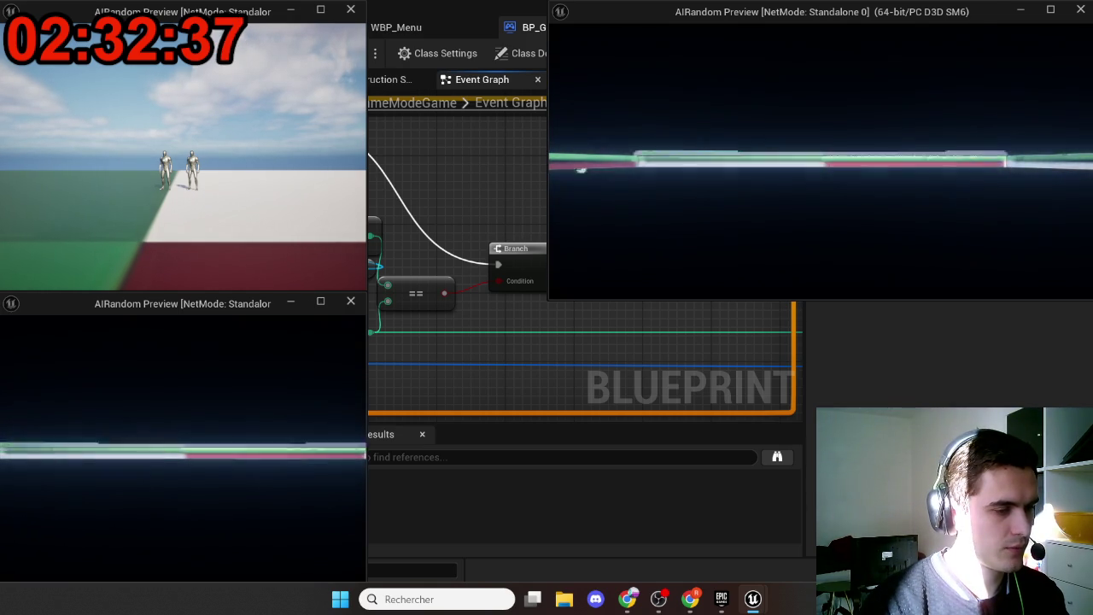
key("super")
key("super")
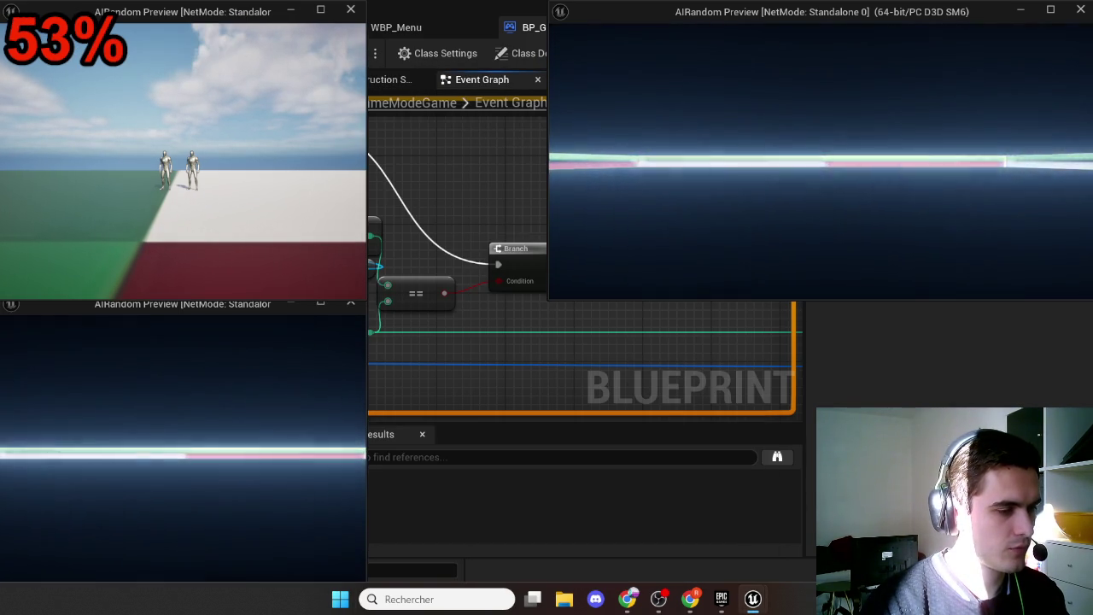
key("Escape")
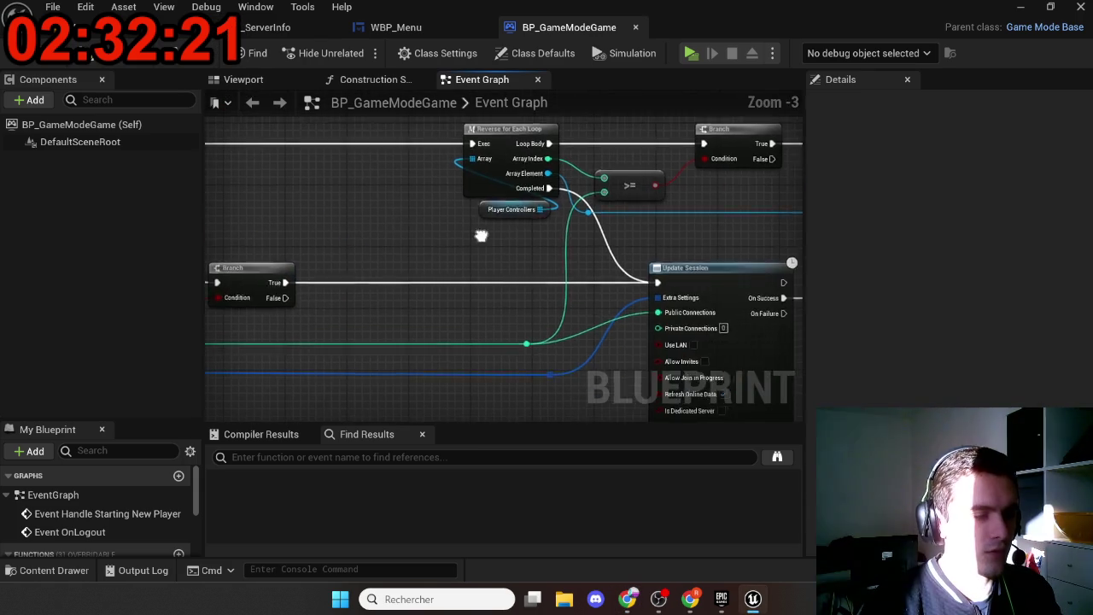
Step: Break the random Select class wire and set SpawnActor's Class to BP_Player
scroll(527, 227, "down", 3)
scroll(527, 227, "up", 7)
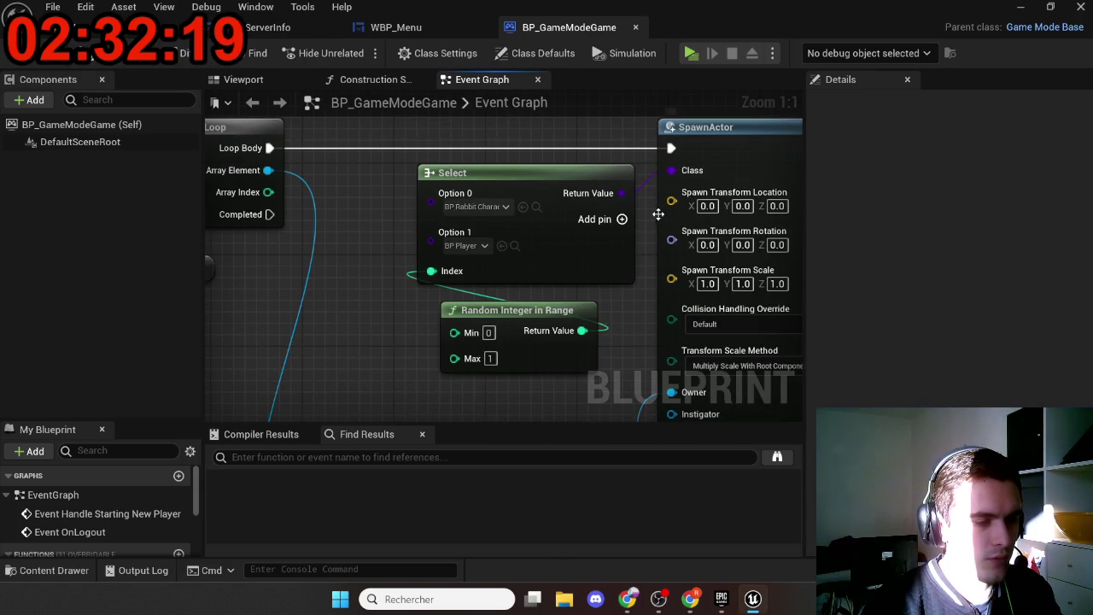
left_click(621, 191, "alt")
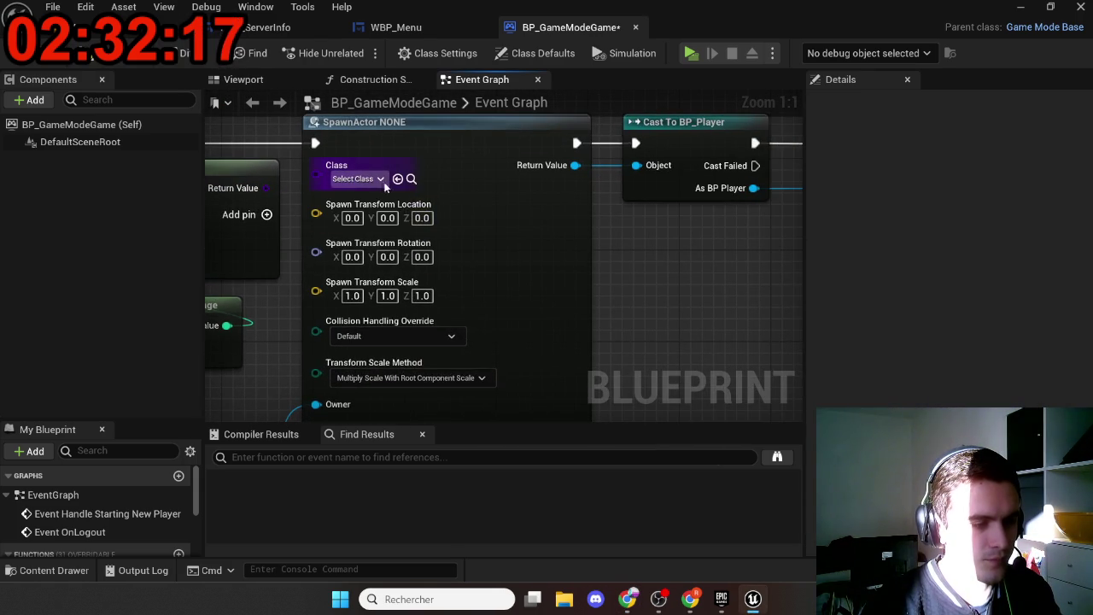
left_click(370, 179)
type("p")
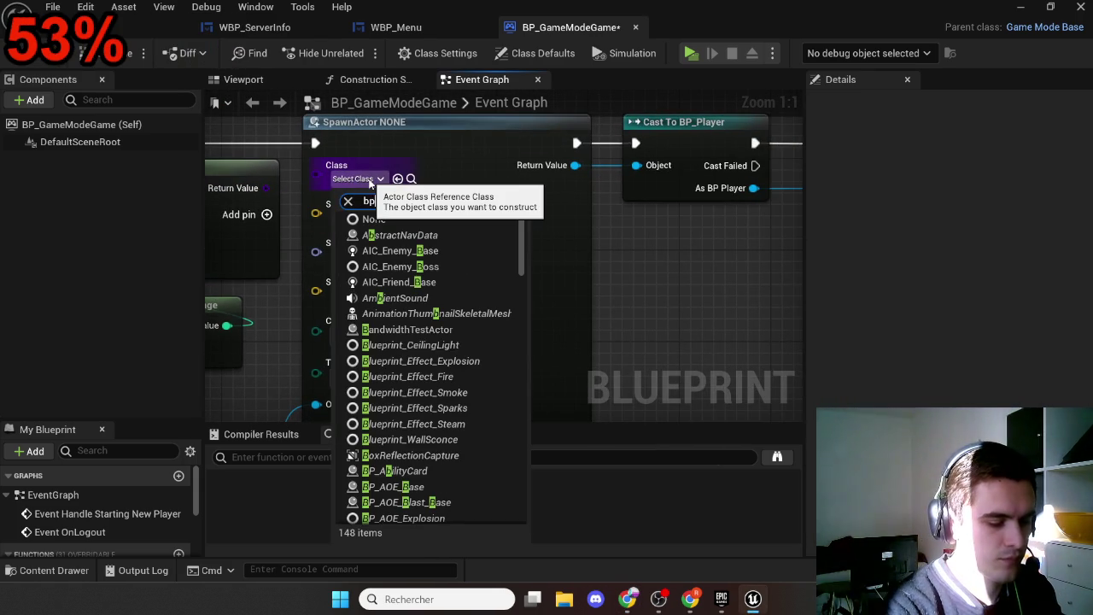
type("_player")
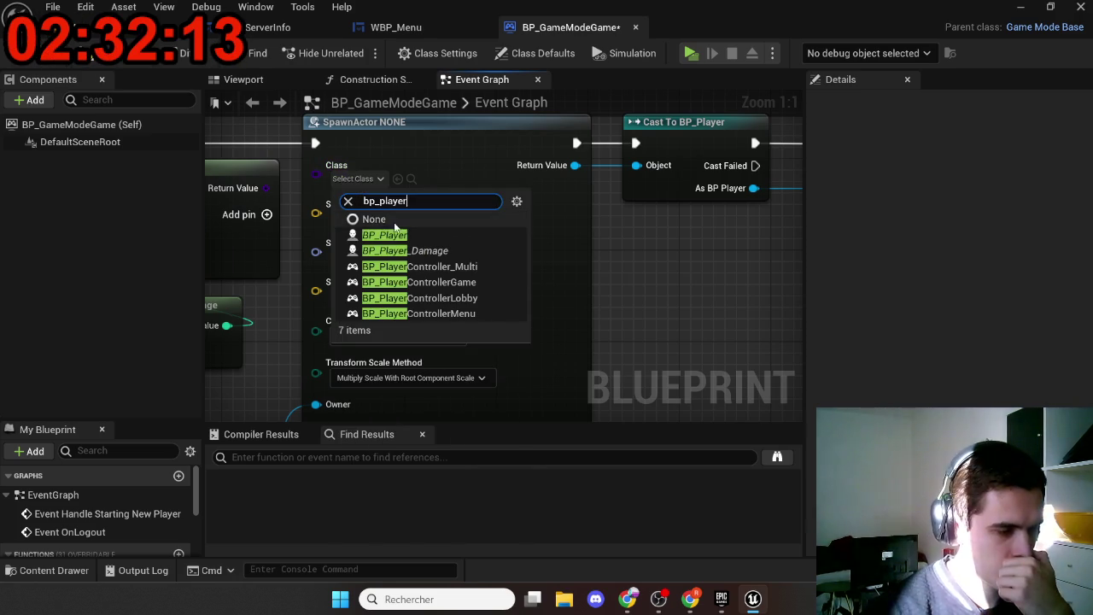
left_click(394, 237)
mouse_move(711, 295)
left_mouse_down()
mouse_move(490, 319)
mouse_move(348, 317)
mouse_move(514, 319)
mouse_move(583, 290)
mouse_move(609, 220)
left_mouse_up()
scroll(514, 319, "down", 2)
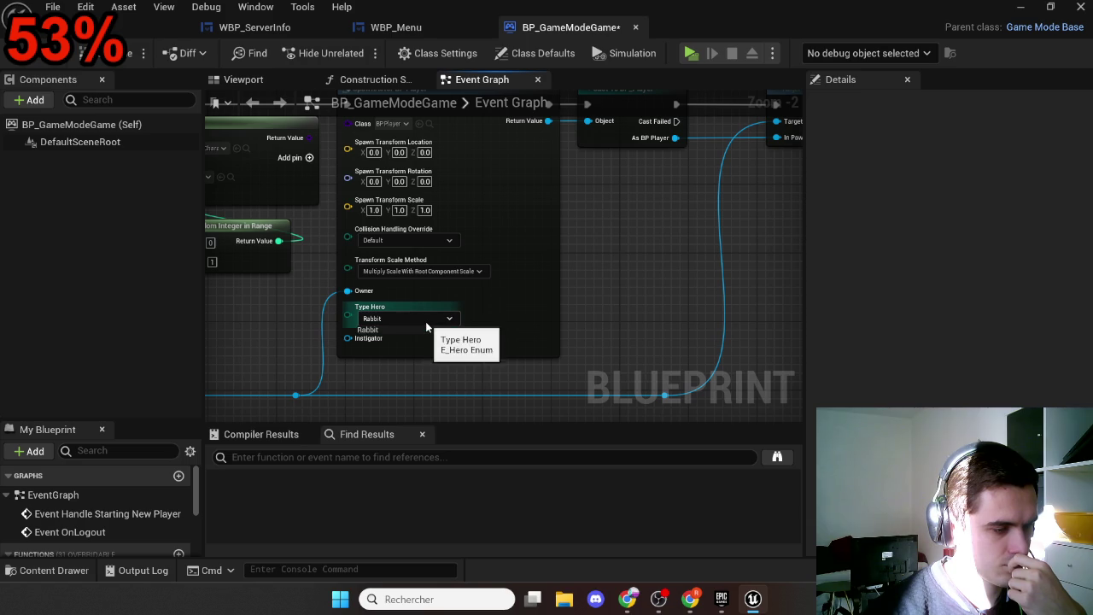
left_click_drag(625, 245, 619, 309)
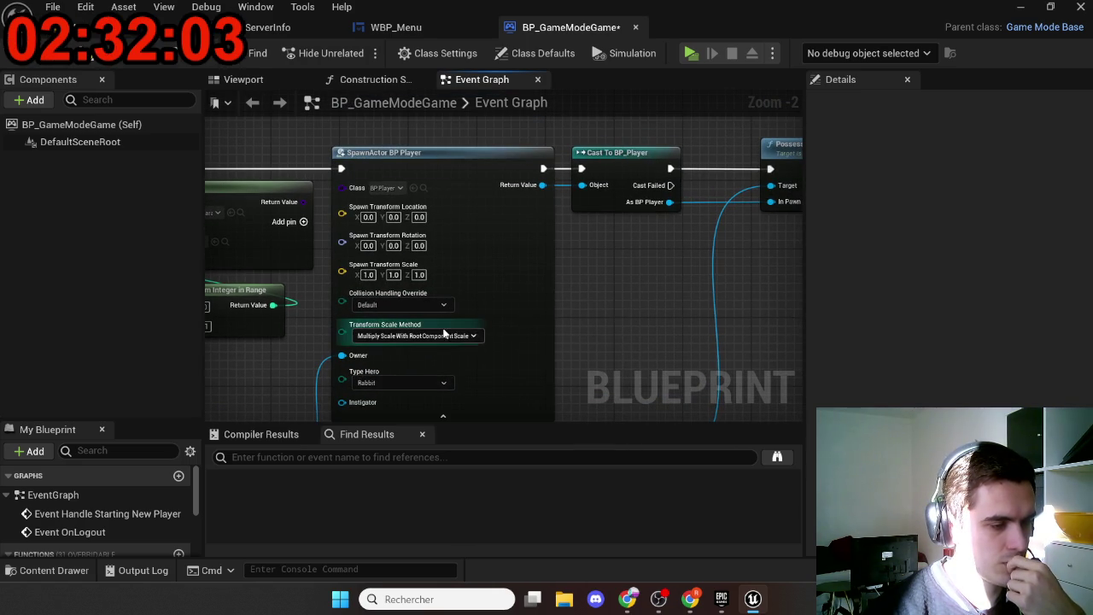
left_click(417, 336)
left_click(563, 301)
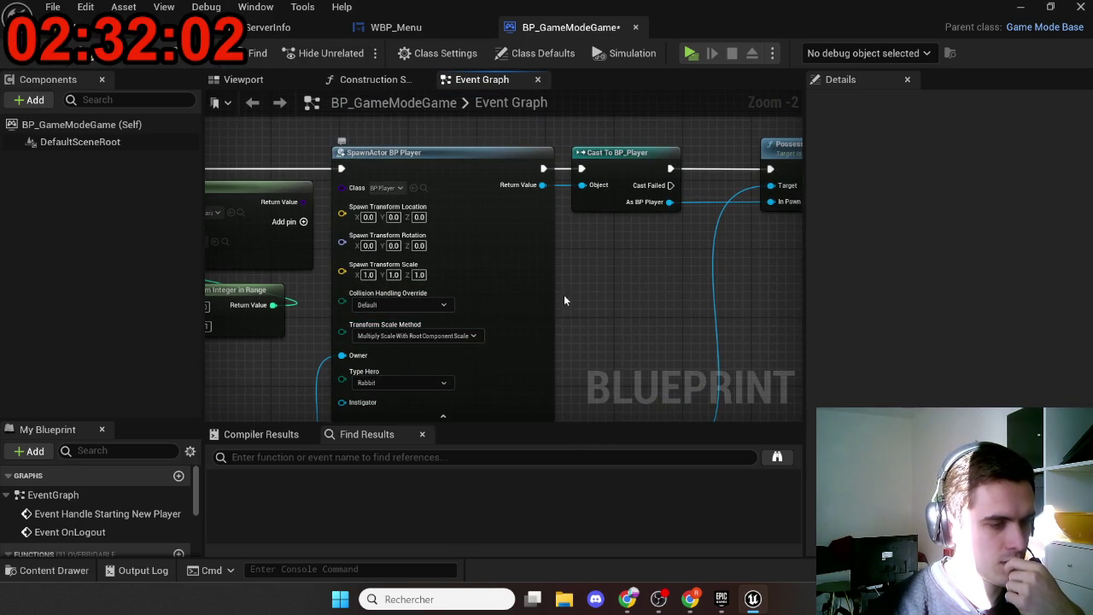
Step: Rerun the multiplayer test, hosting in the right window and joining from the lower one, then stop it
left_click(690, 53)
left_click(677, 145)
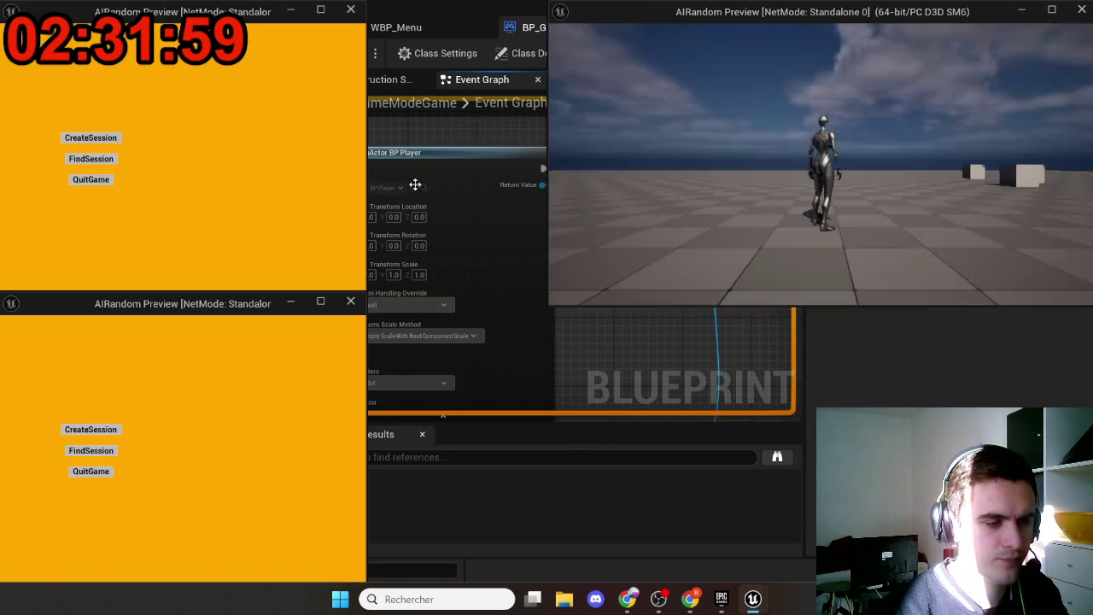
left_click(90, 450)
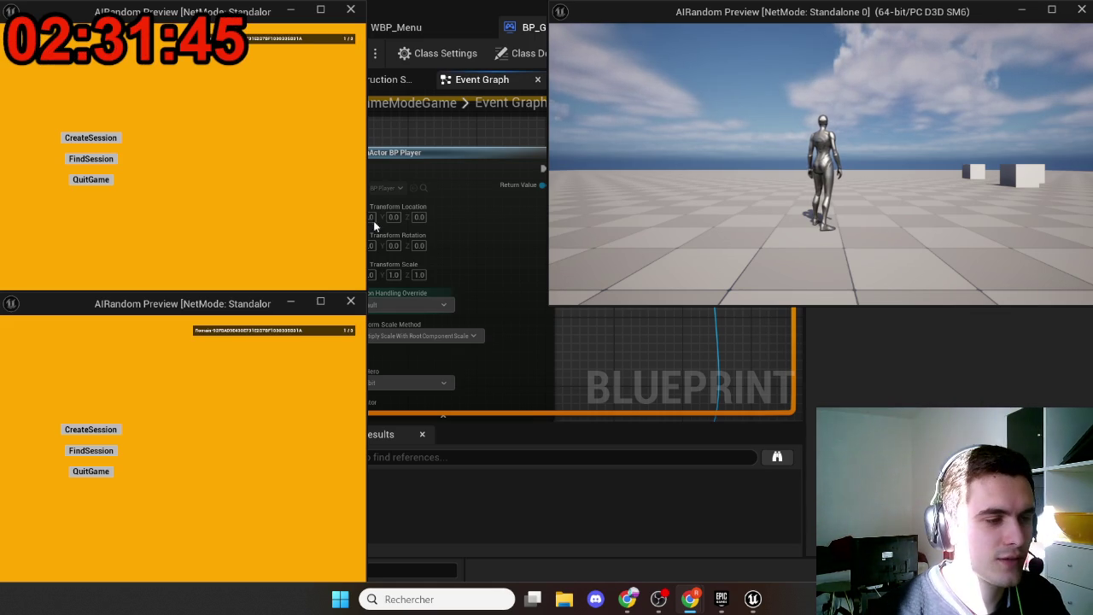
left_click(292, 46)
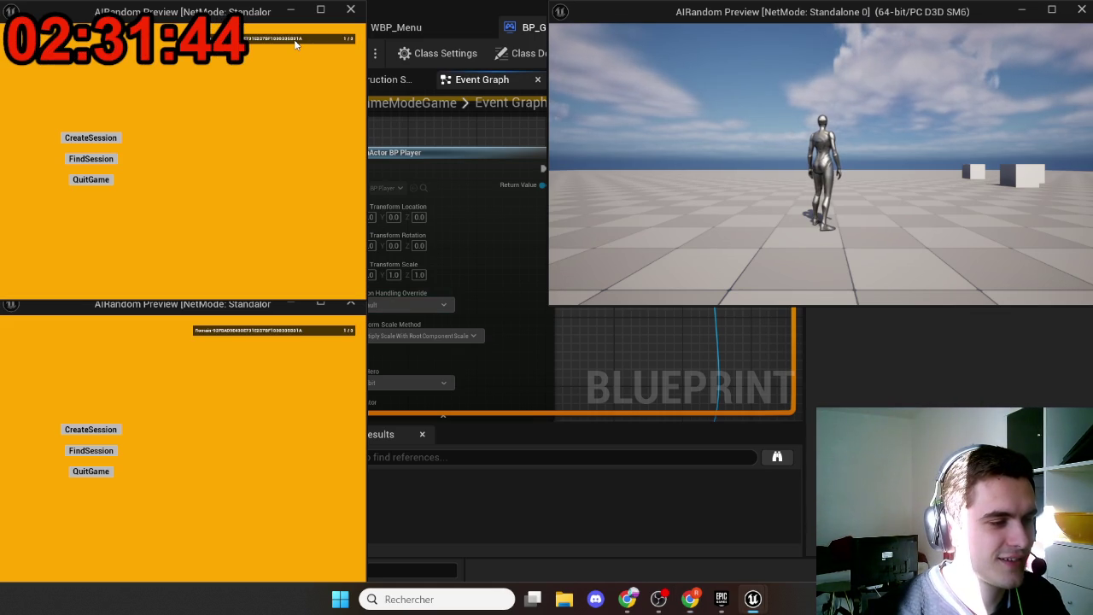
left_click(299, 334)
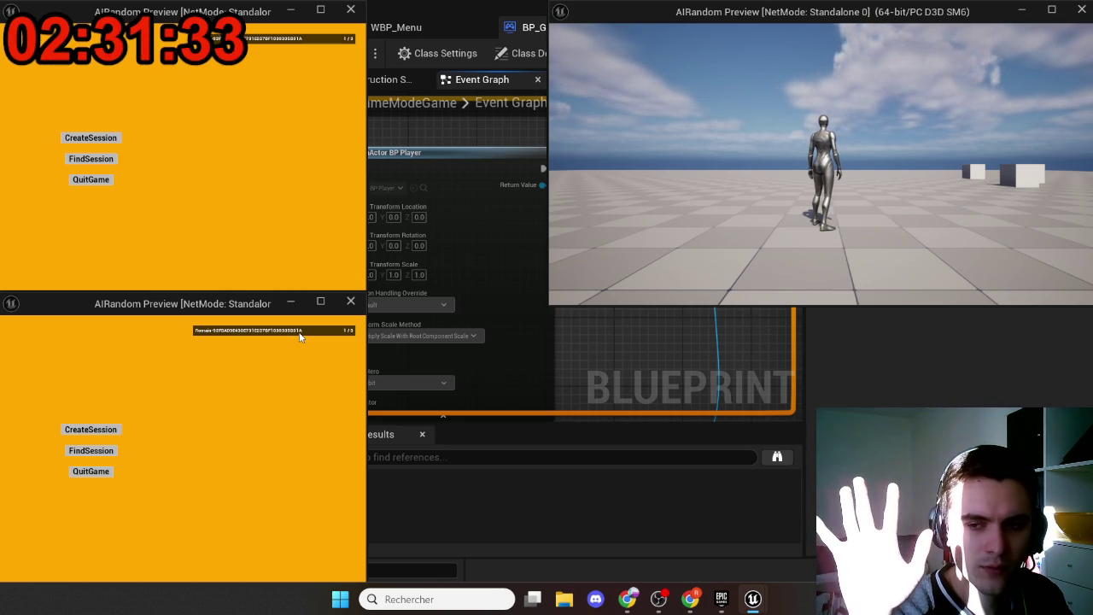
left_click(299, 332)
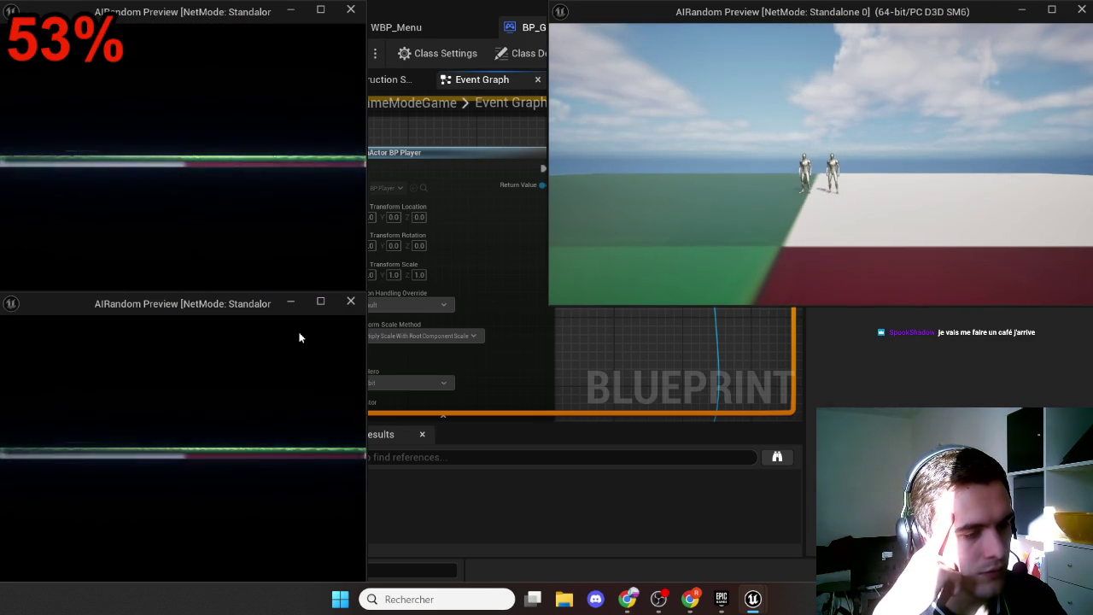
key("Escape")
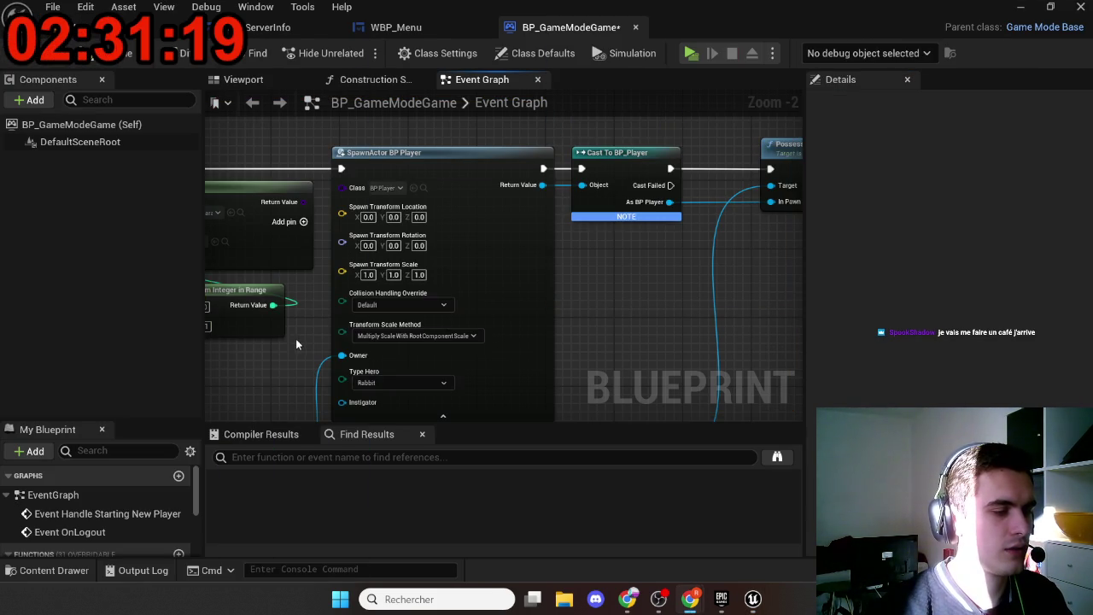
Step: Delete the Cast To BP_Player node and wire SpawnActor's Return Value into Possess In Pawn
left_click(542, 161)
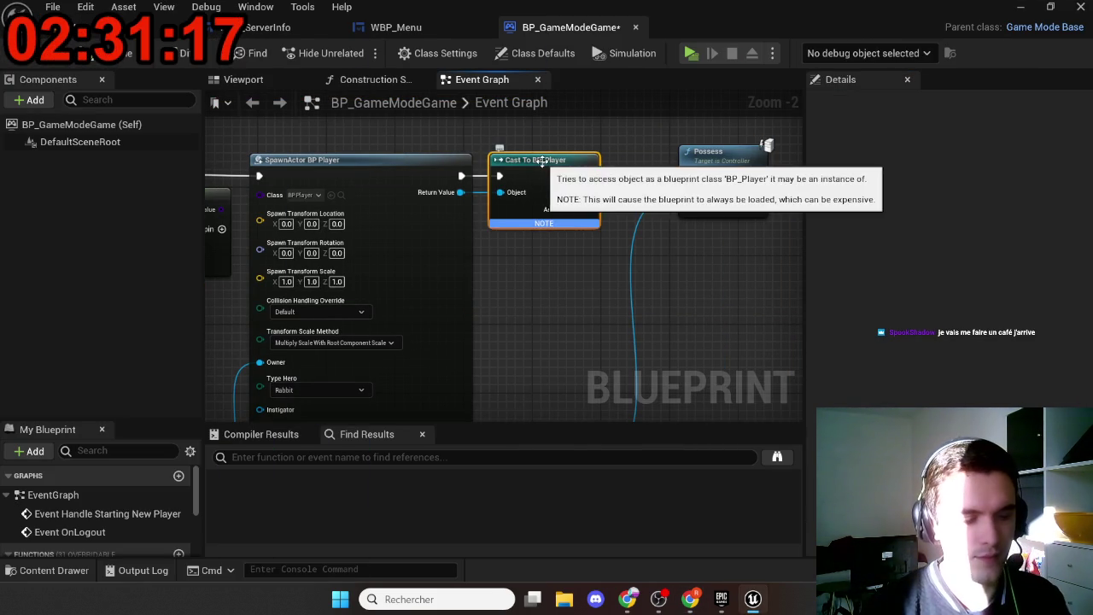
key("Delete")
mouse_move(460, 192)
left_mouse_down()
mouse_move(701, 208)
mouse_move(461, 176)
left_mouse_up()
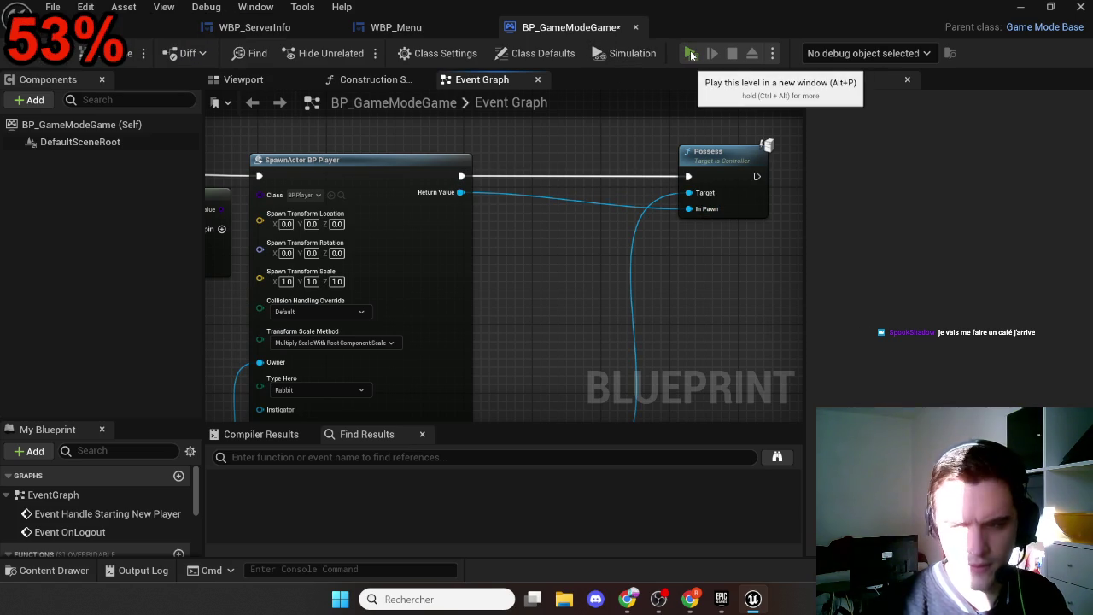
Step: Play, host via CreateSession in the right window, and join the listed session from the other windows
left_click(690, 54)
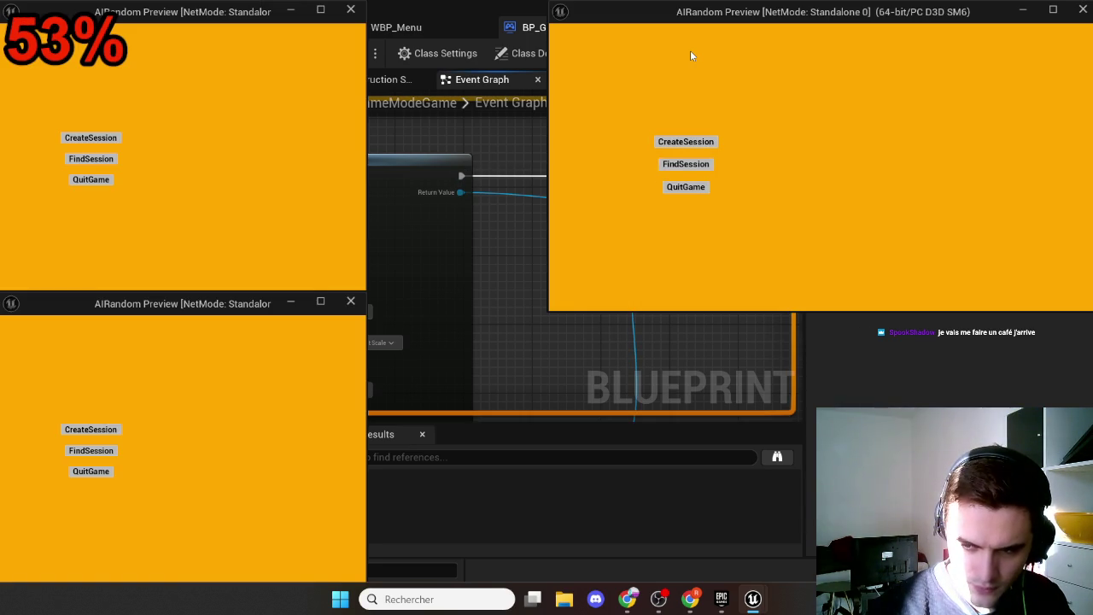
left_click(687, 143)
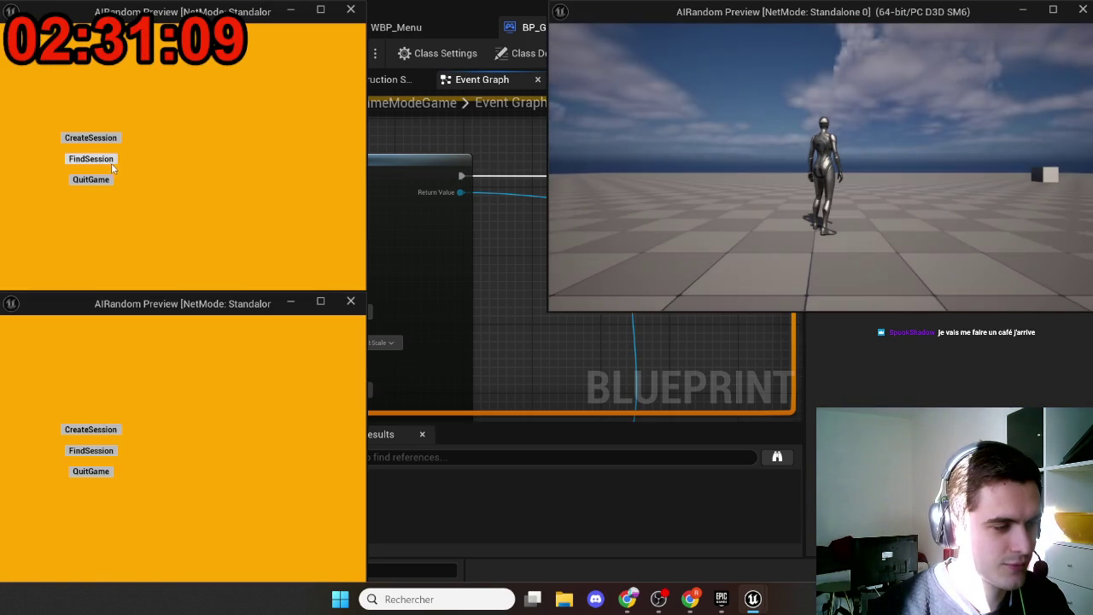
left_click(91, 450)
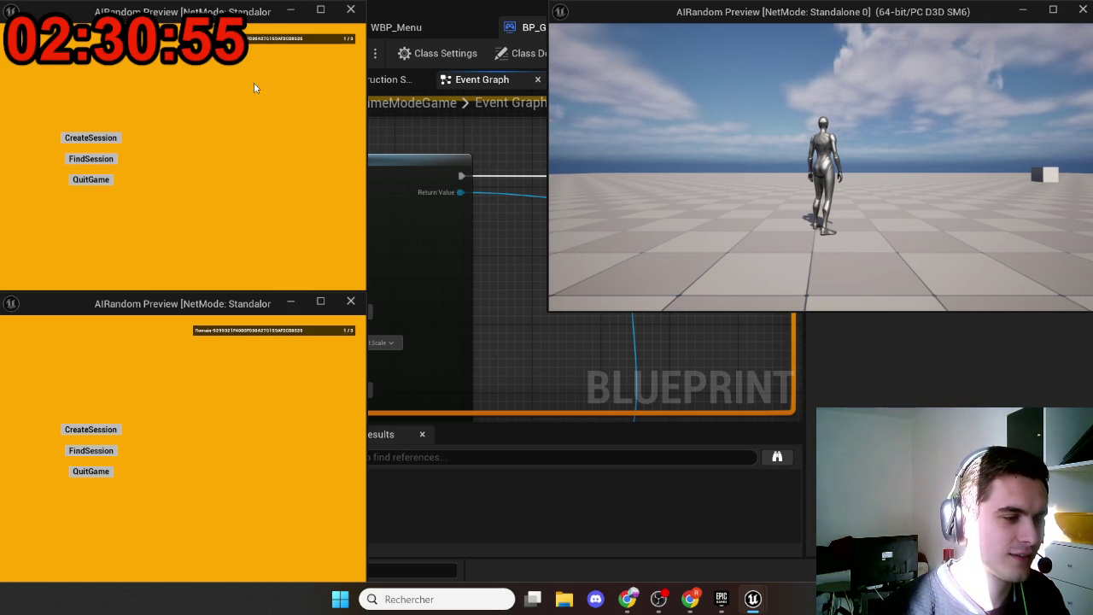
left_click(274, 54)
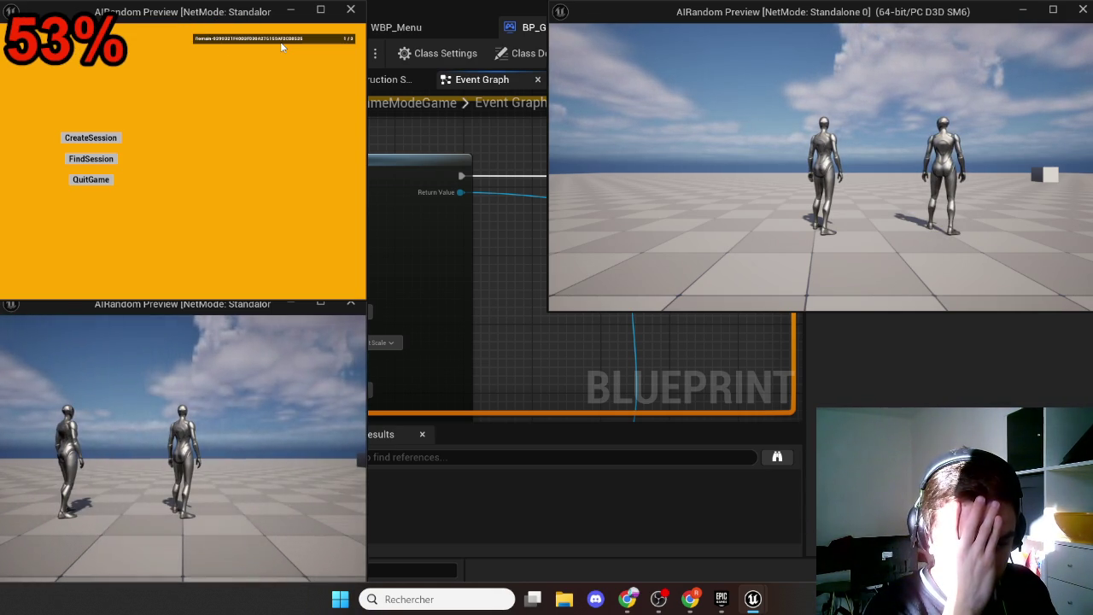
left_click(281, 39)
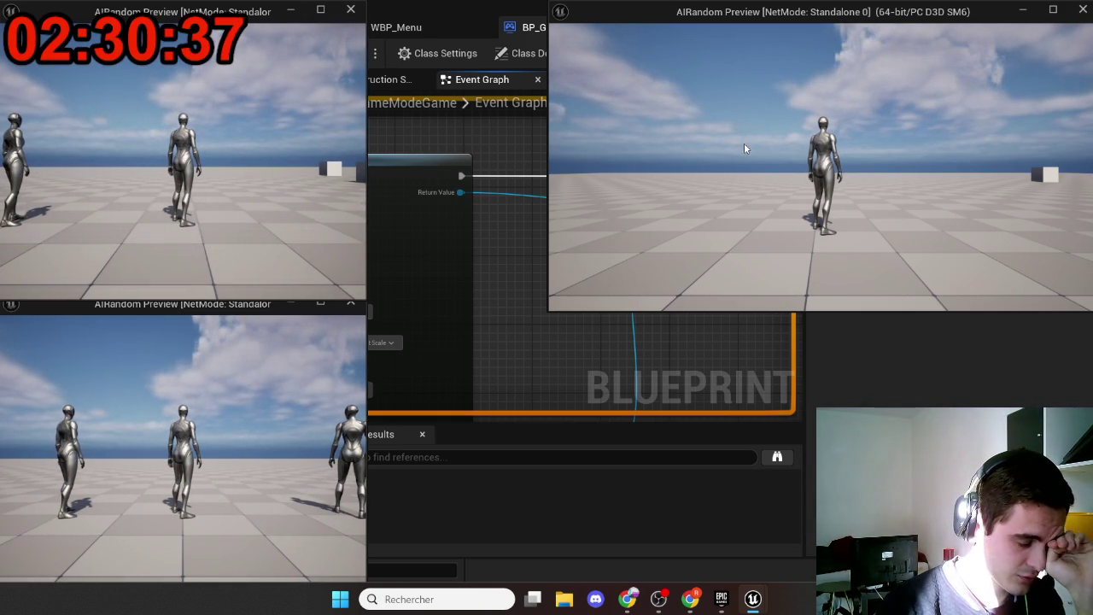
left_click(768, 152)
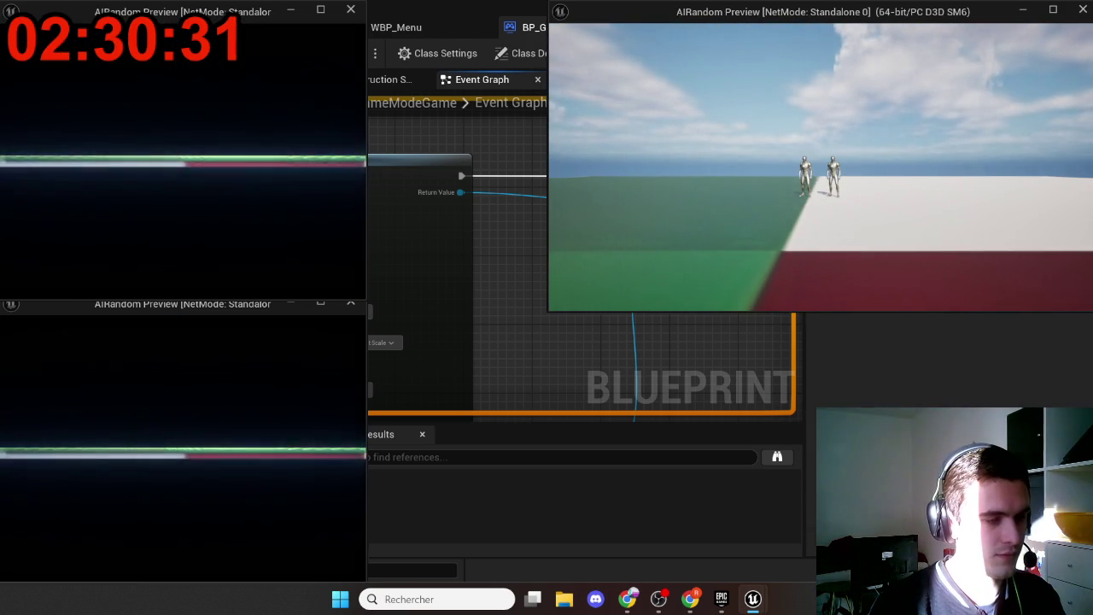
Step: Stop PIE and change SpawnActor's Class to BP_ThirdPersonCharacter by searching 'third'
key("Escape")
mouse_move(549, 270)
left_mouse_down()
mouse_move(589, 253)
mouse_move(699, 280)
left_mouse_up()
scroll(516, 207, "up", 3)
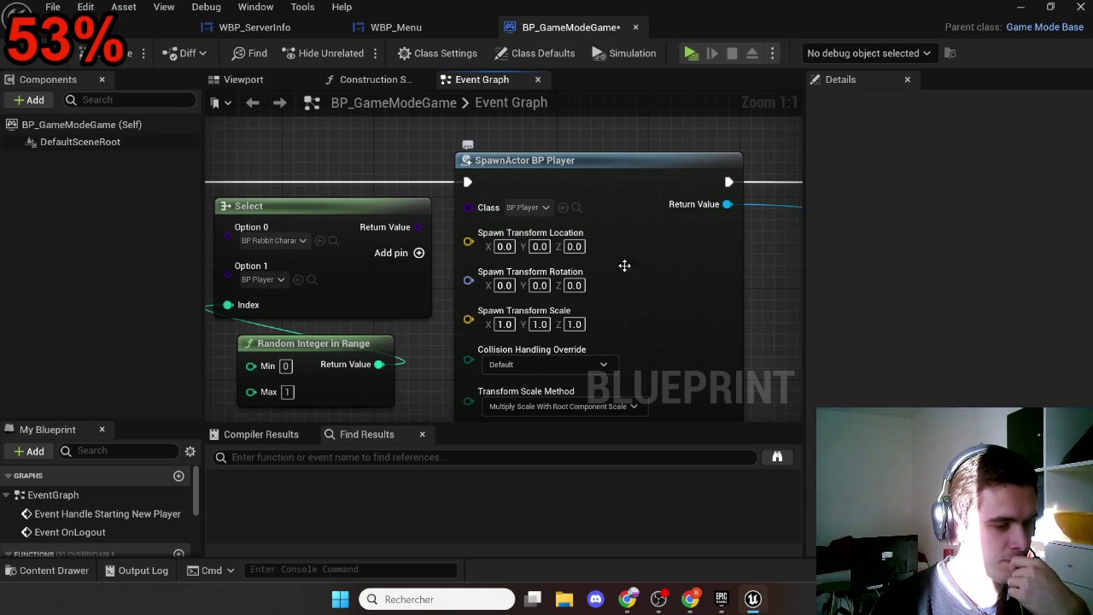
mouse_move(712, 304)
left_mouse_down()
mouse_move(654, 176)
mouse_move(709, 336)
left_mouse_up()
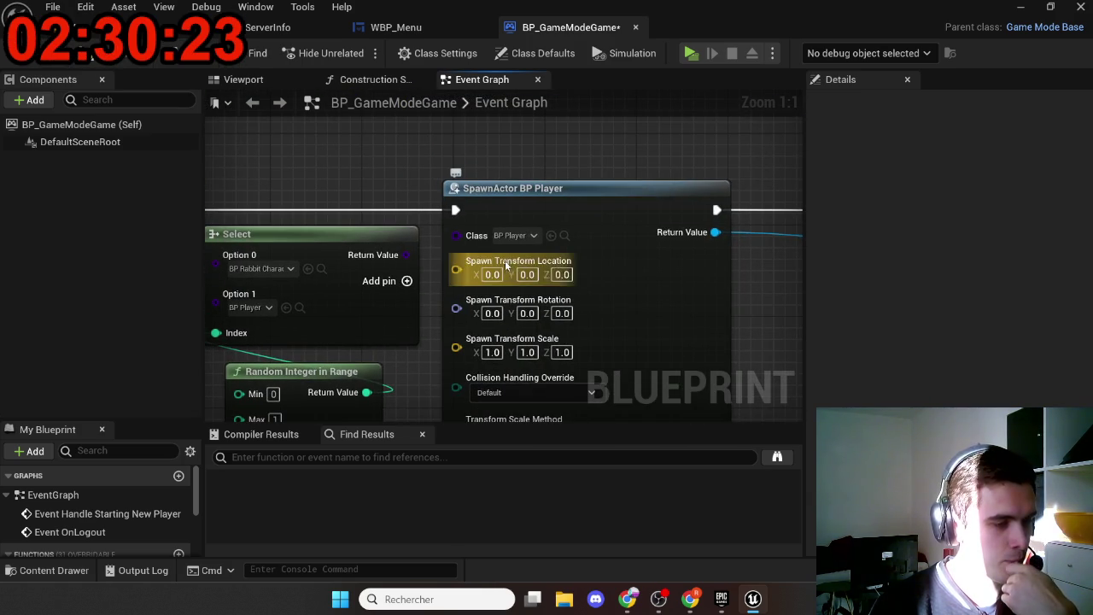
left_click(505, 235)
type("third")
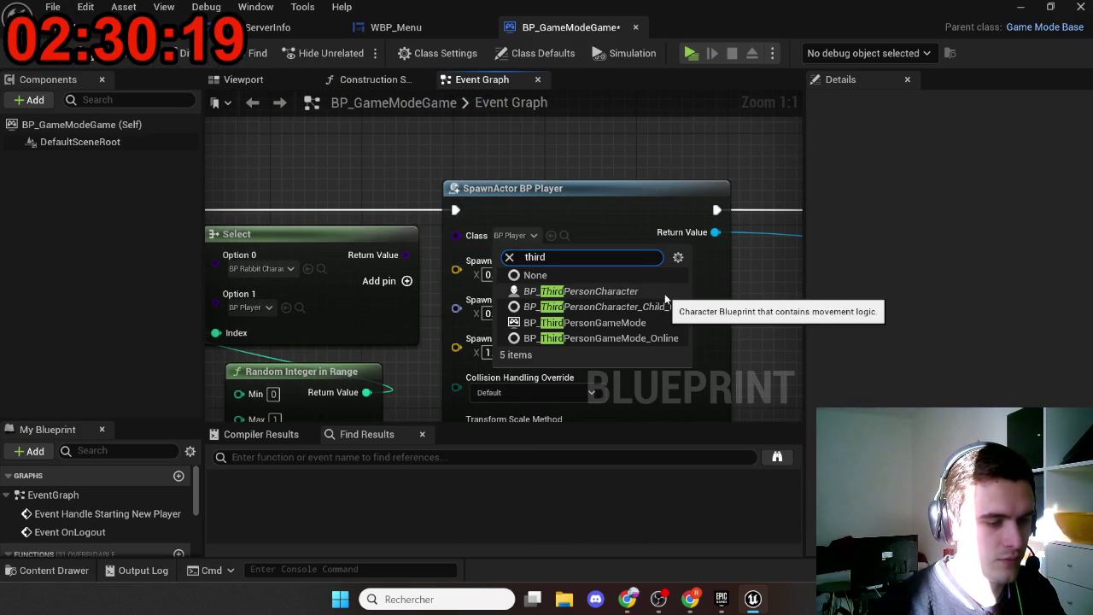
left_click(667, 293)
left_click_drag(666, 156, 660, 154)
scroll(546, 146, "down", 4)
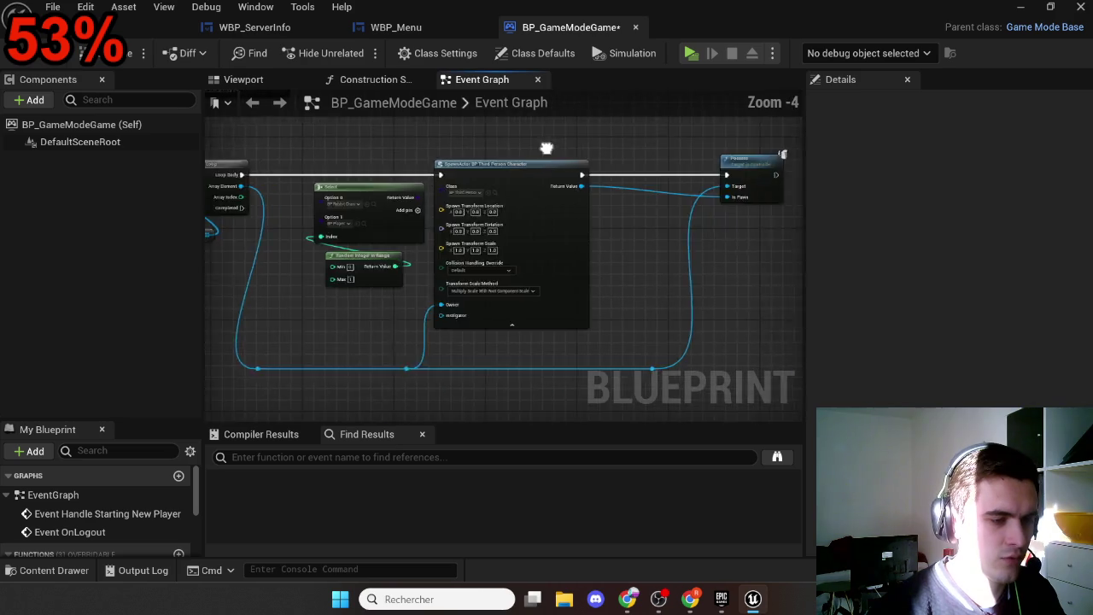
scroll(529, 151, "up", 2)
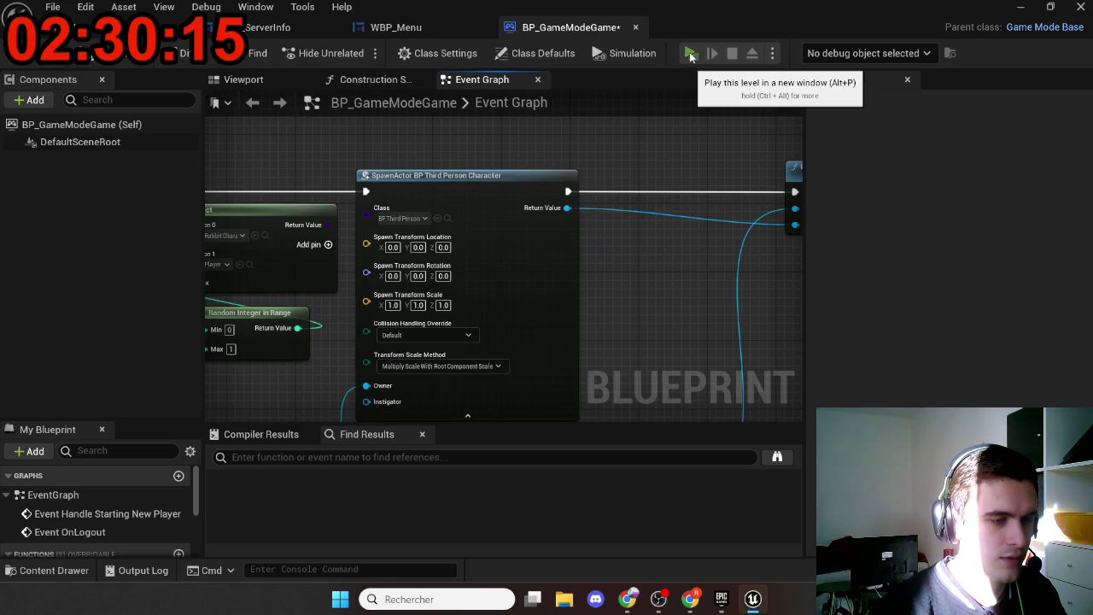
Step: Play, host via CreateSession in the right window, and join the found session from the top-left window
left_click(691, 53)
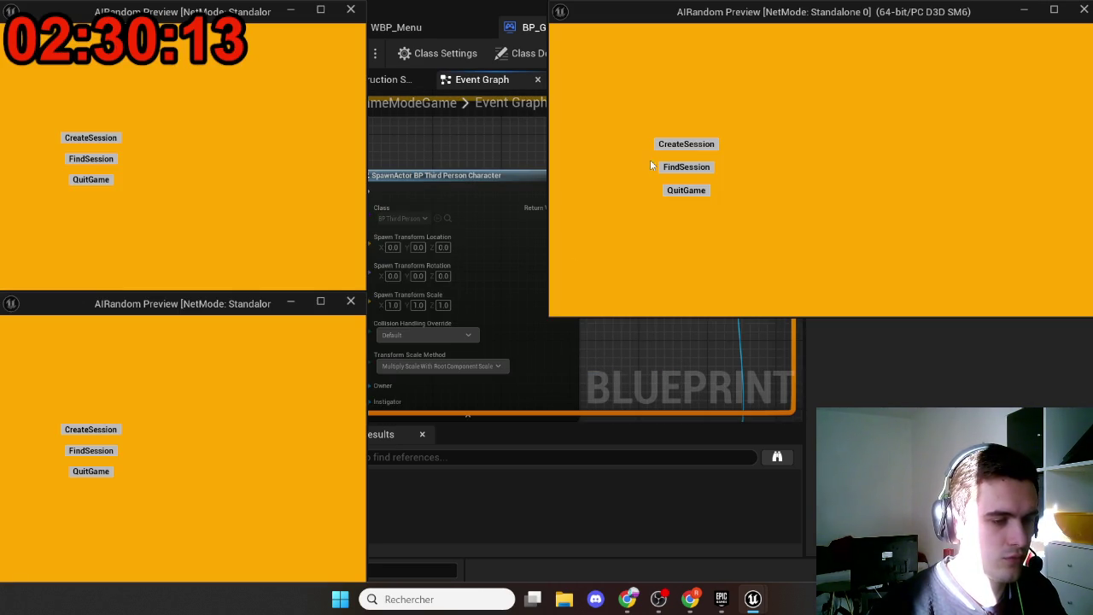
left_click(685, 143)
left_click(100, 160)
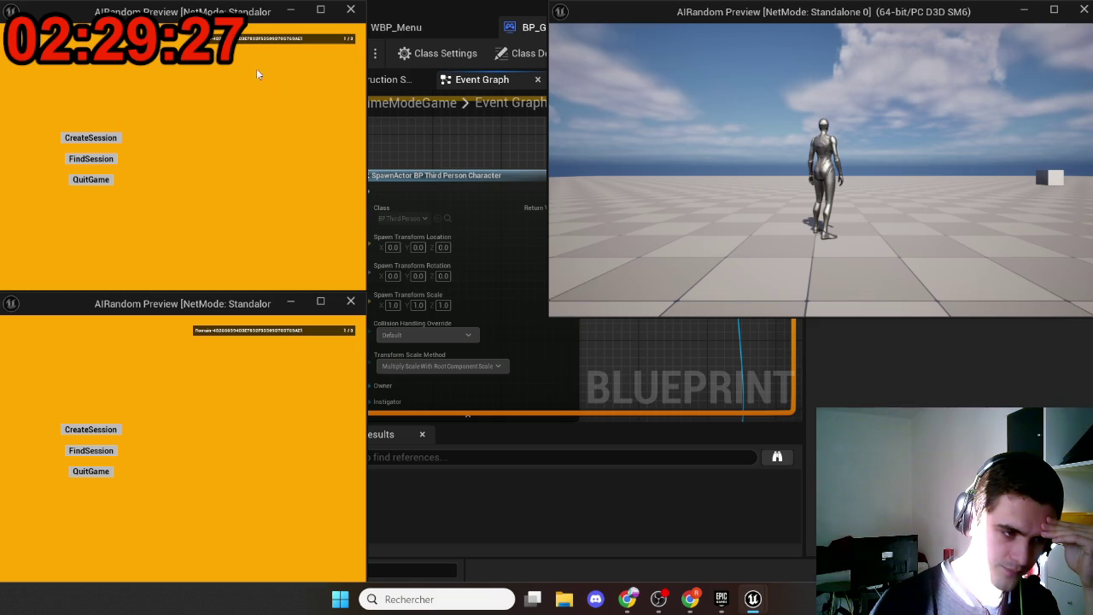
left_click(256, 45)
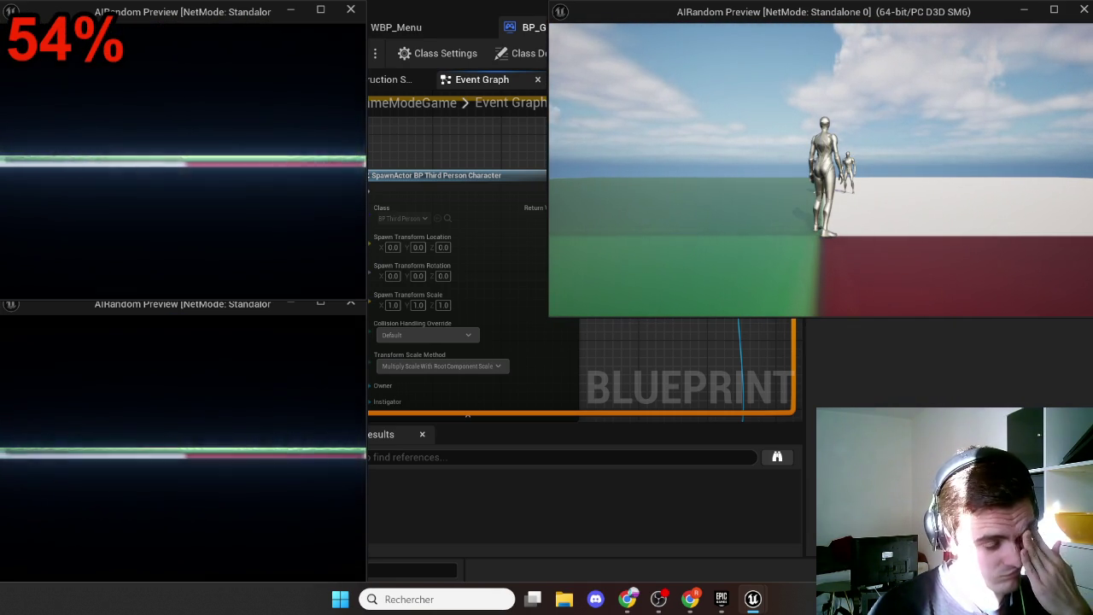
key("super")
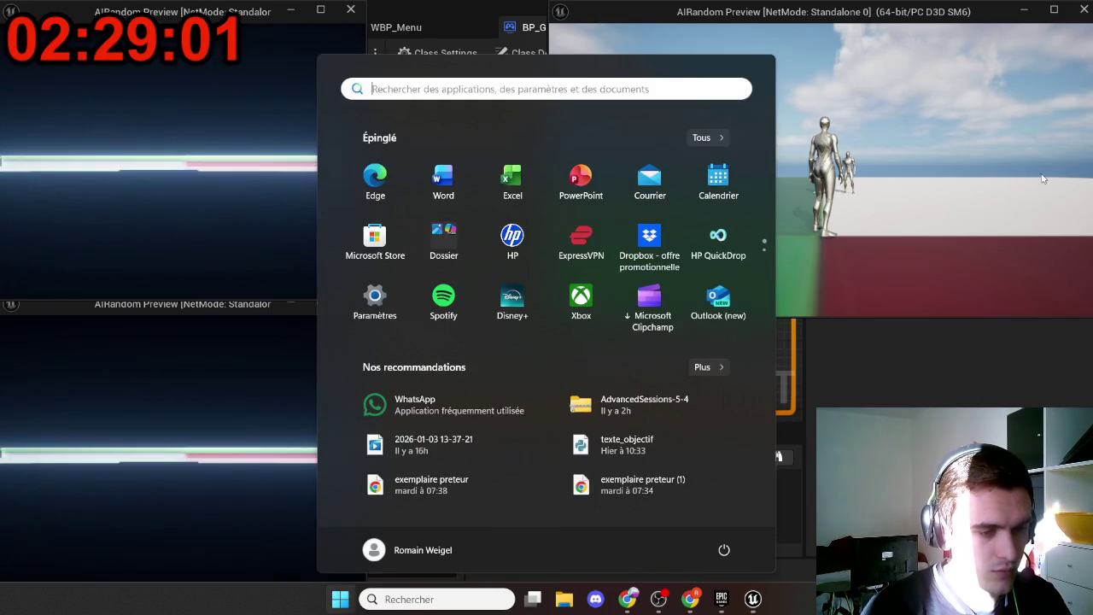
key("super")
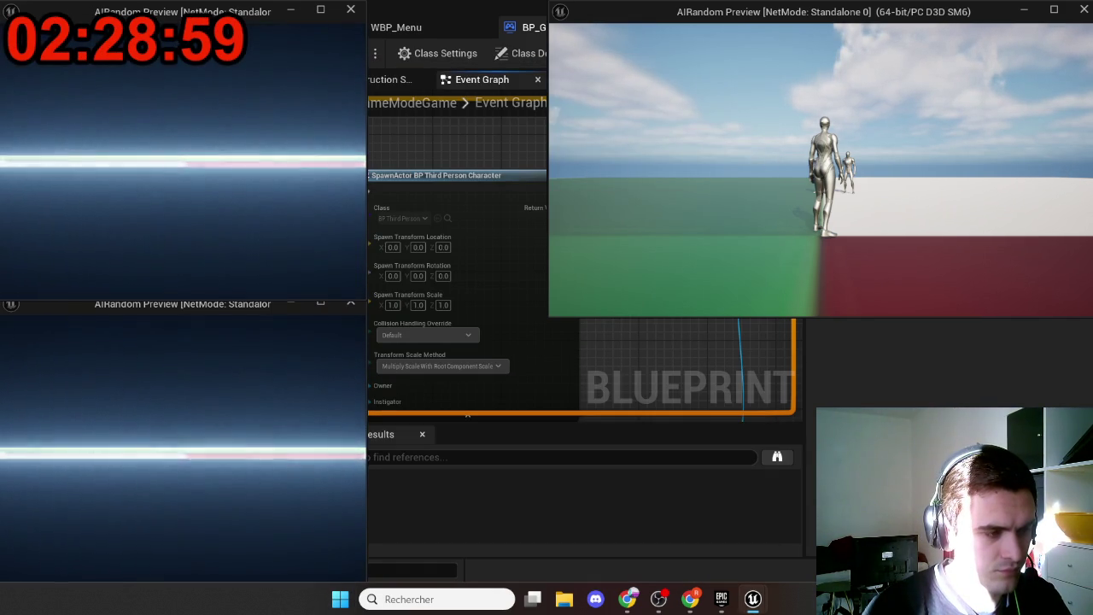
Step: Stop PIE and review the LENGTH, Branch, Update Session and For Each Loop nodes
key("Escape")
scroll(654, 300, "down", 6)
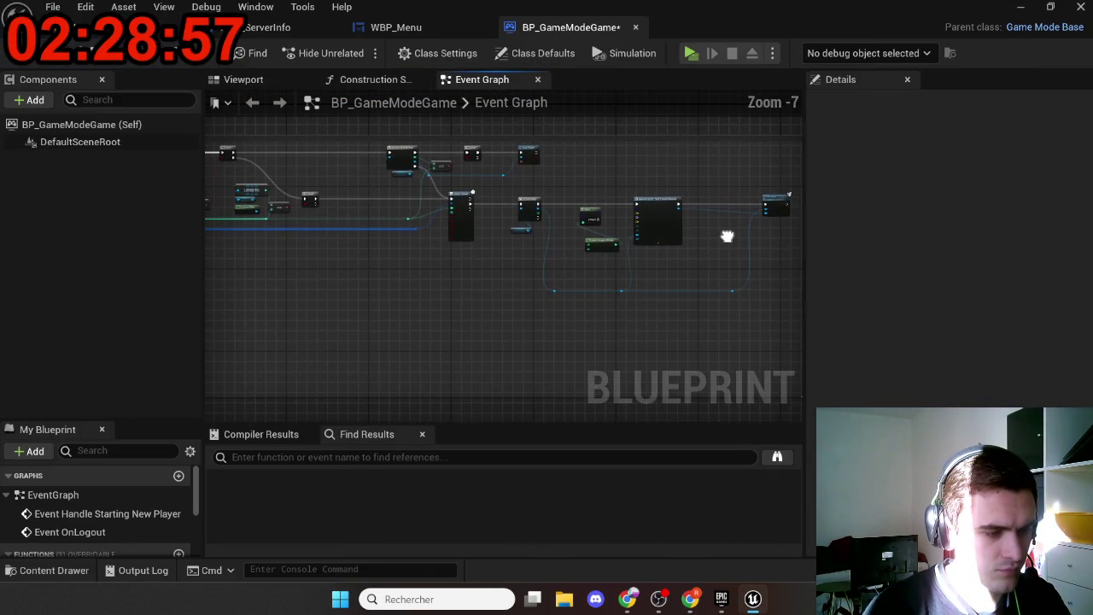
scroll(459, 203, "up", 4)
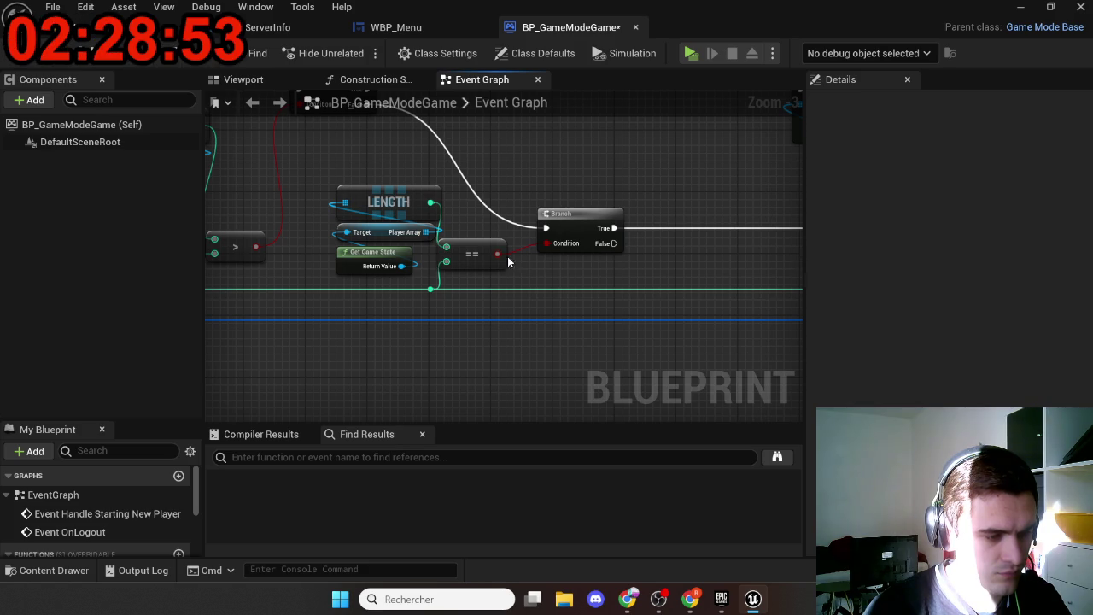
scroll(507, 256, "up", 3)
mouse_move(453, 285)
left_mouse_down()
mouse_move(525, 286)
mouse_move(250, 321)
left_mouse_up()
scroll(554, 286, "down", 6)
scroll(504, 299, "up", 3)
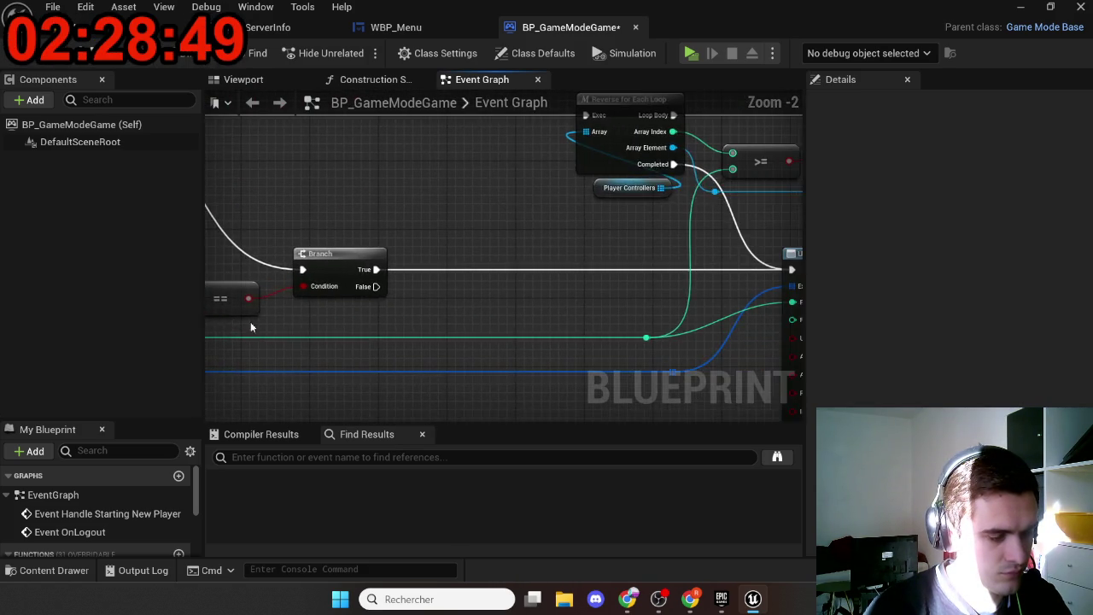
left_click_drag(666, 328, 274, 341)
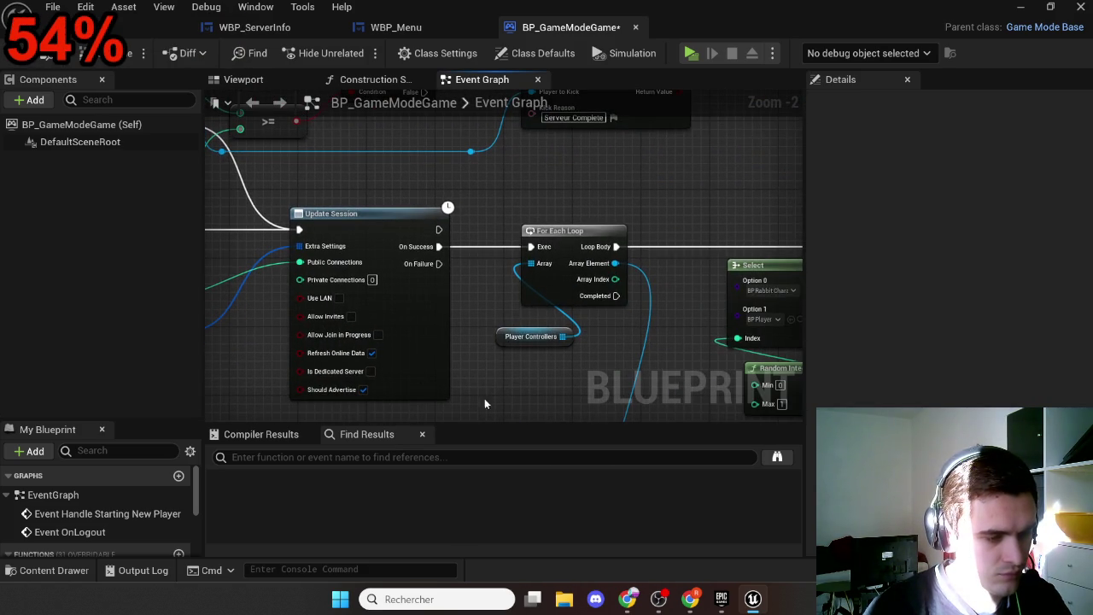
Step: Follow the Select, SpawnActor and Possess nodes, then check the Play options dropdown
left_click_drag(484, 398, 356, 272)
scroll(356, 272, "down", 2)
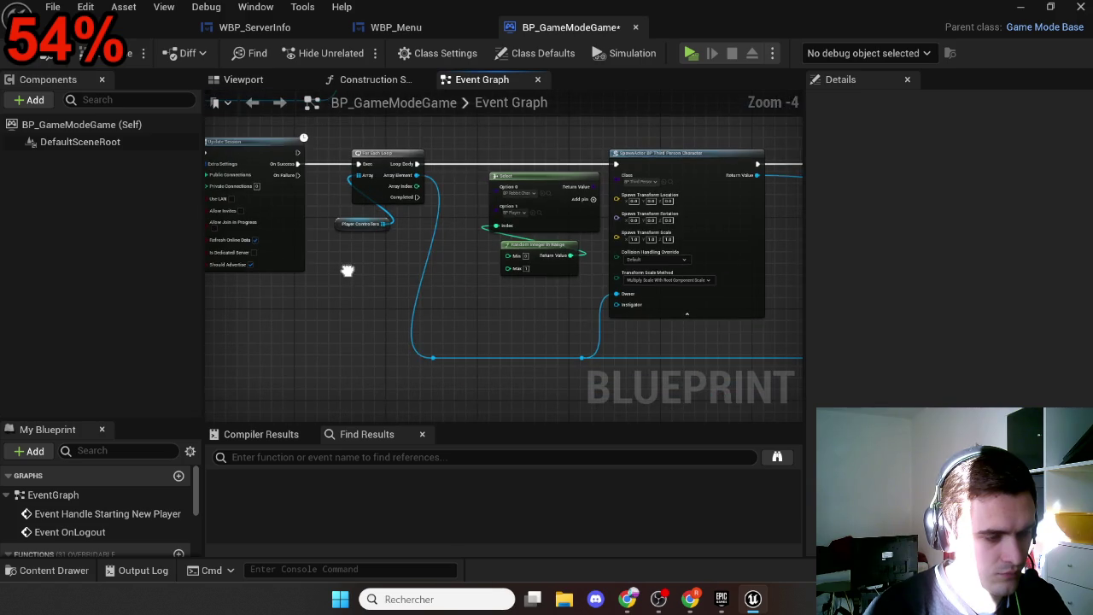
scroll(678, 304, "down", 1)
scroll(525, 361, "up", 2)
mouse_move(525, 361)
left_mouse_down()
mouse_move(422, 387)
mouse_move(408, 401)
left_mouse_up()
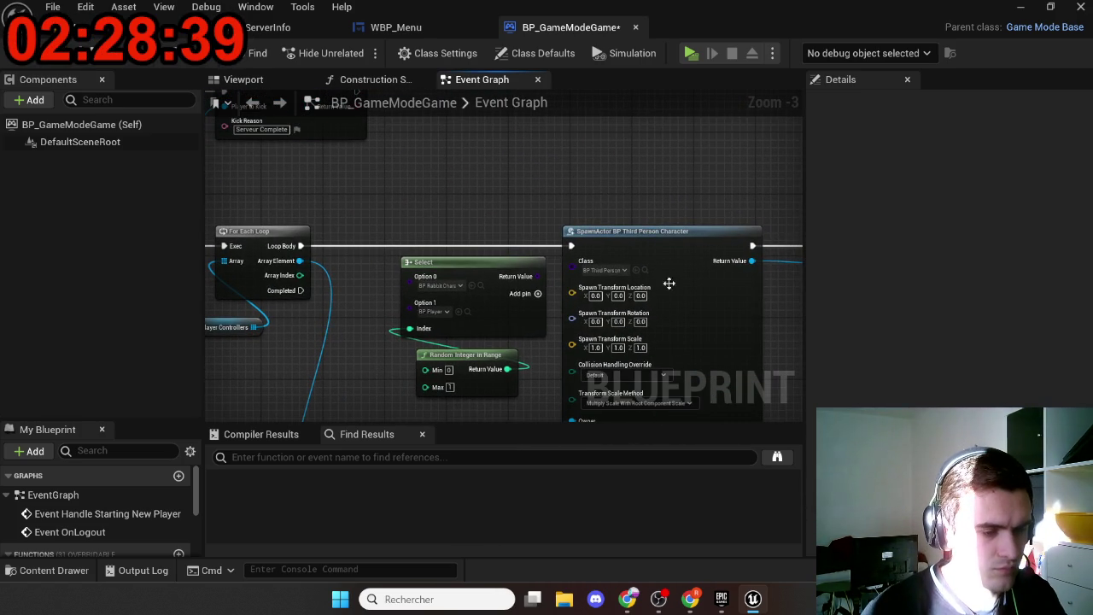
left_click_drag(669, 282, 349, 295)
scroll(512, 282, "down", 2)
scroll(520, 258, "up", 3)
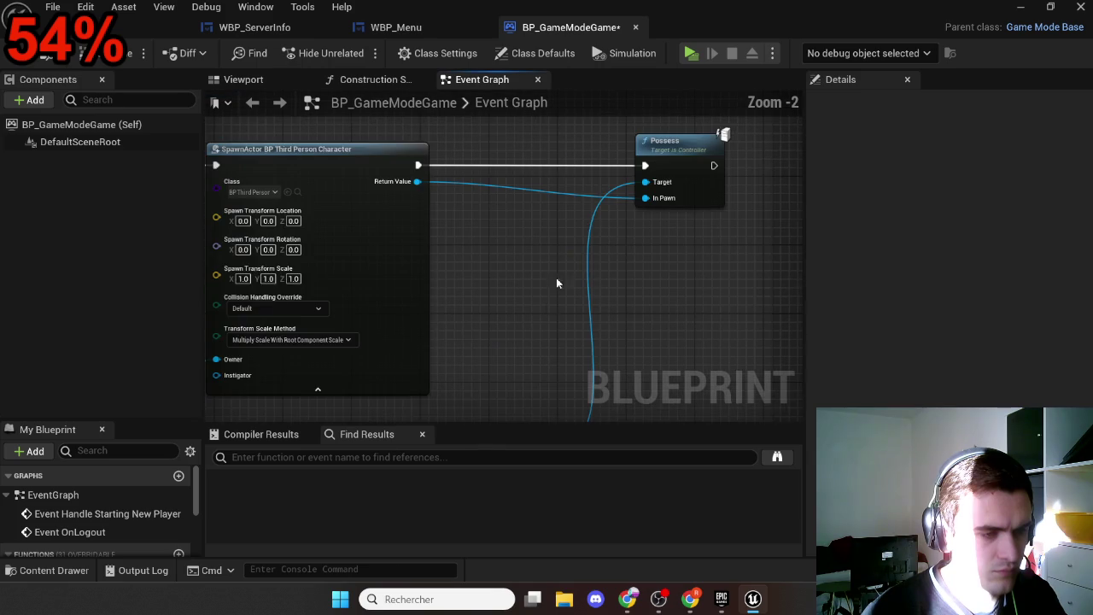
left_click(771, 52)
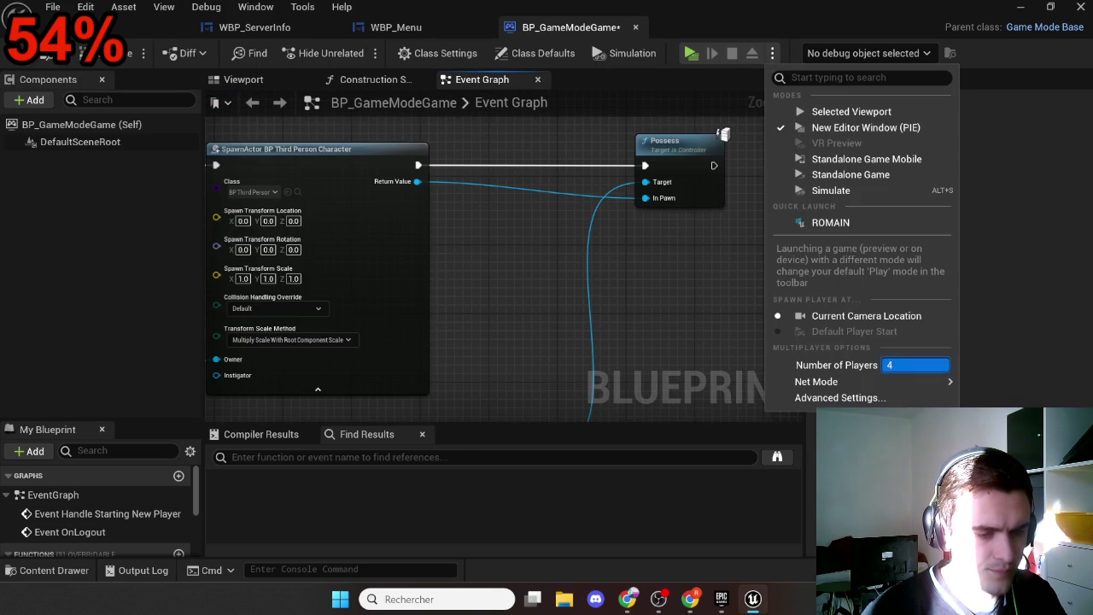
left_click(651, 216)
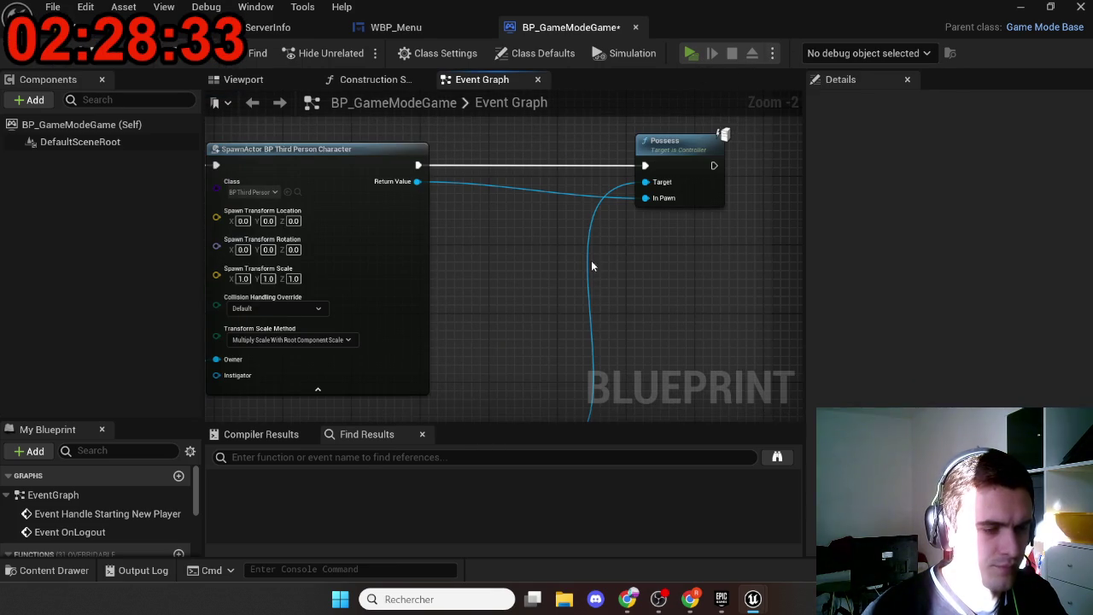